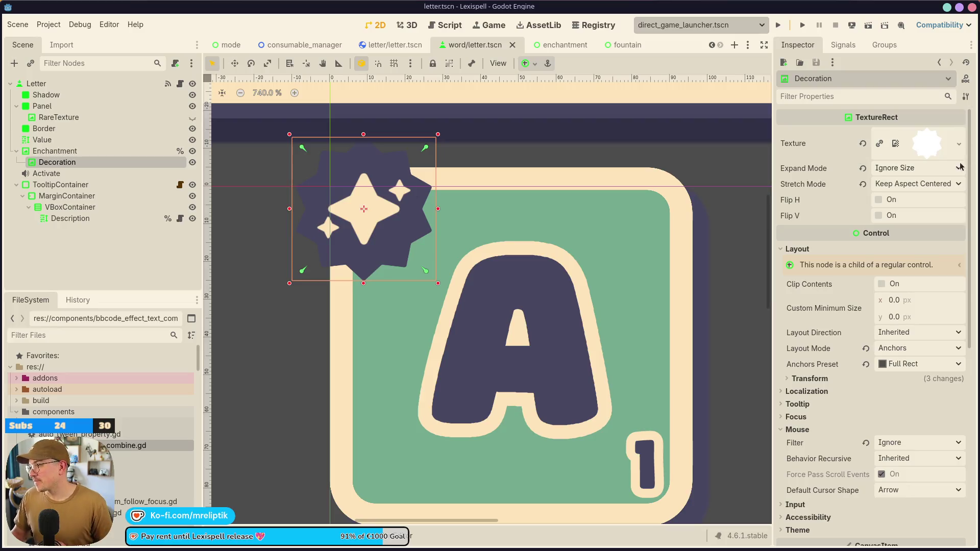
Open Quick Load for the Decoration texture and browse the results for 'de'.
{"action": "left_click", "coordinate": [959, 144]}
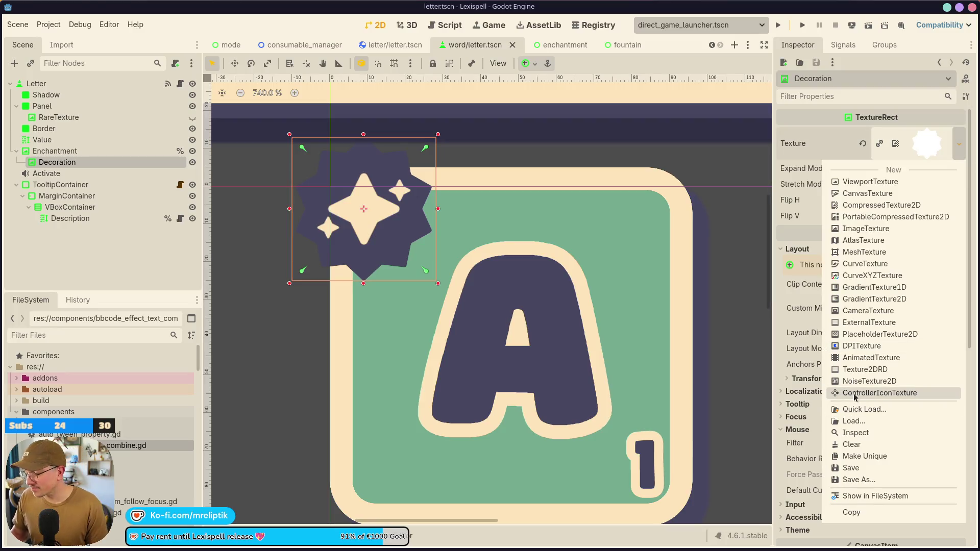
{"action": "left_click", "coordinate": [863, 409]}
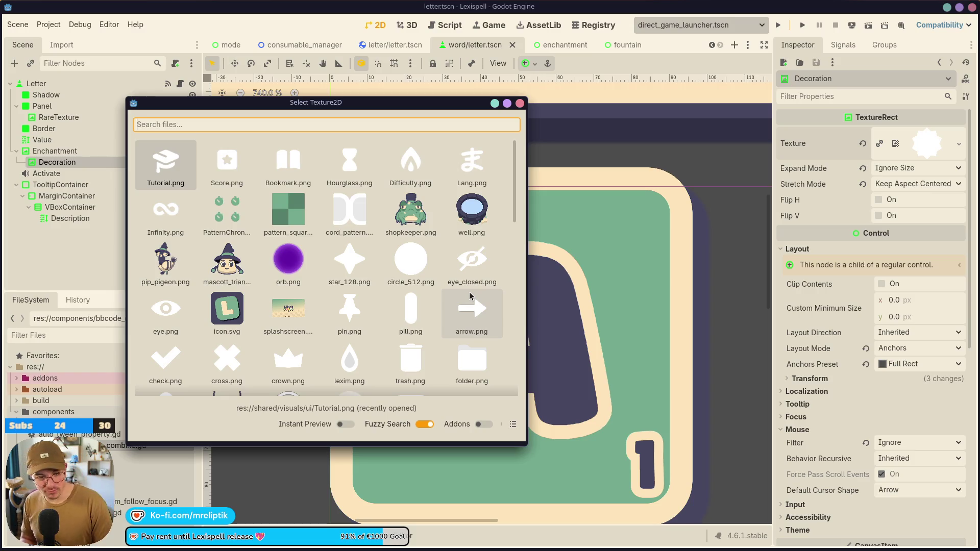
{"action": "type", "text": "de"}
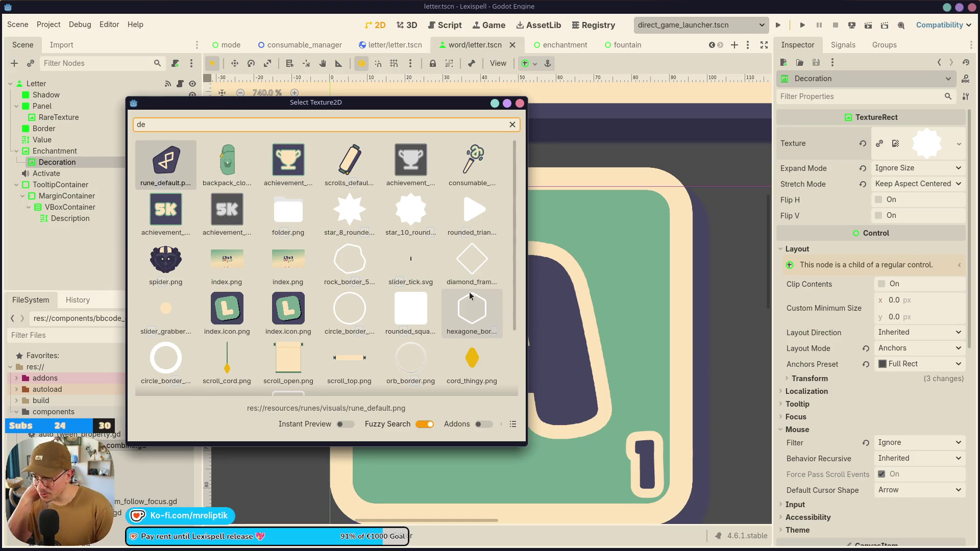
{"action": "scroll", "coordinate": [288, 230], "scroll_direction": "down", "scroll_amount": 3}
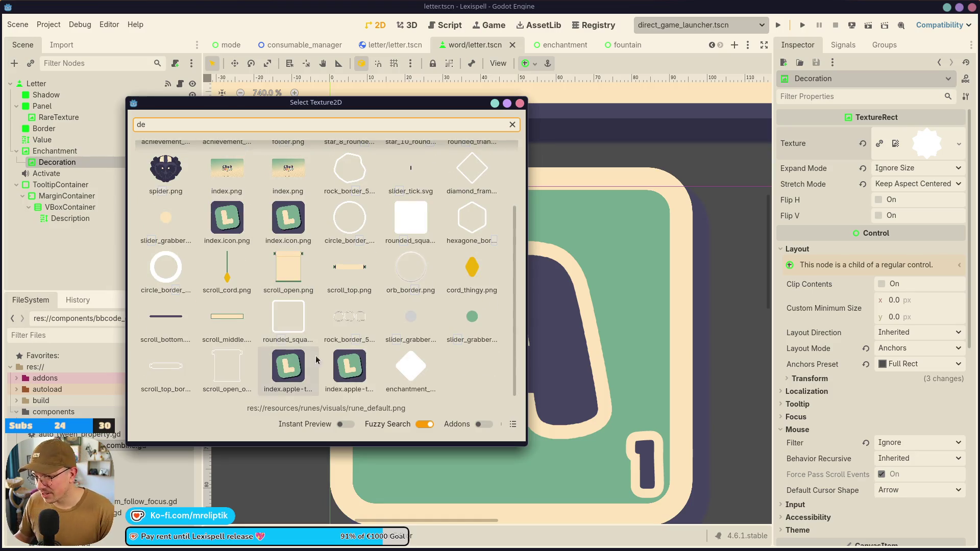
{"action": "scroll", "coordinate": [252, 316], "scroll_direction": "up", "scroll_amount": 3}
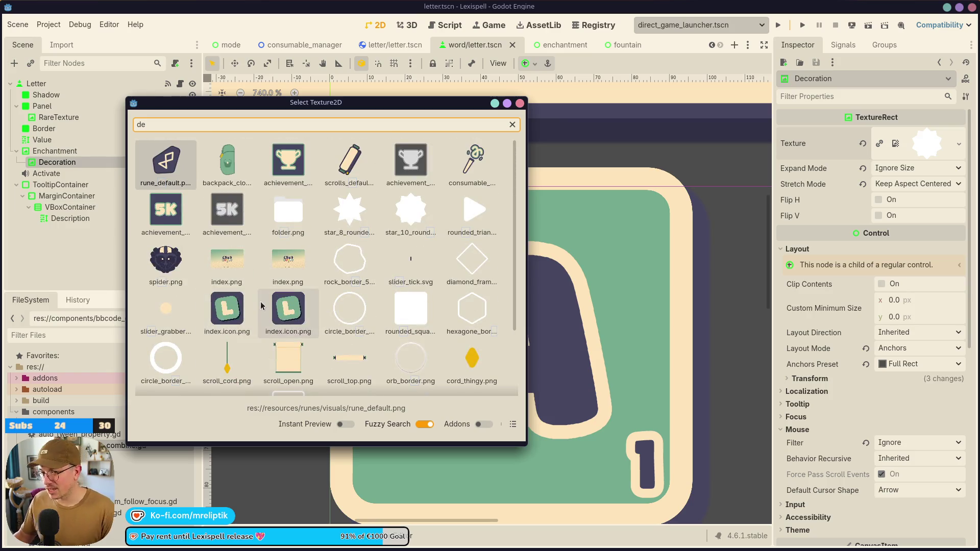
{"action": "scroll", "coordinate": [261, 306], "scroll_direction": "down", "scroll_amount": 3}
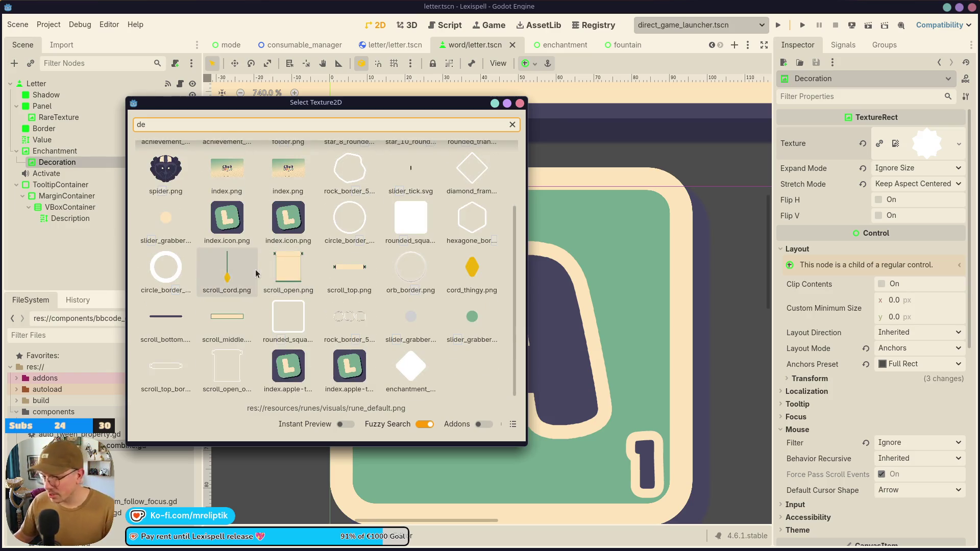
{"action": "scroll", "coordinate": [332, 313], "scroll_direction": "up", "scroll_amount": 3}
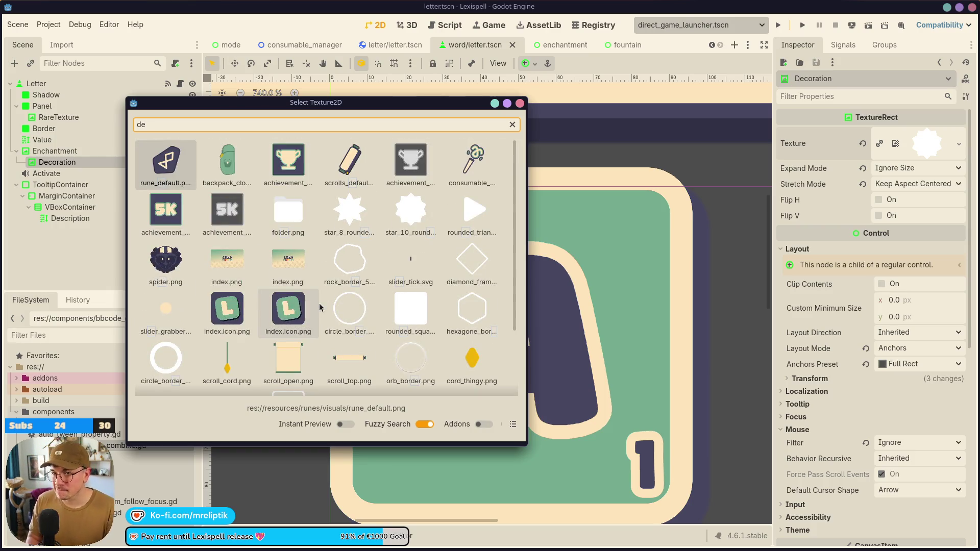
Search 'frame' and apply the dark enchantment_frame.png as the Decoration texture.
{"action": "key", "text": "BackSpace"}
{"action": "key", "text": "BackSpace"}
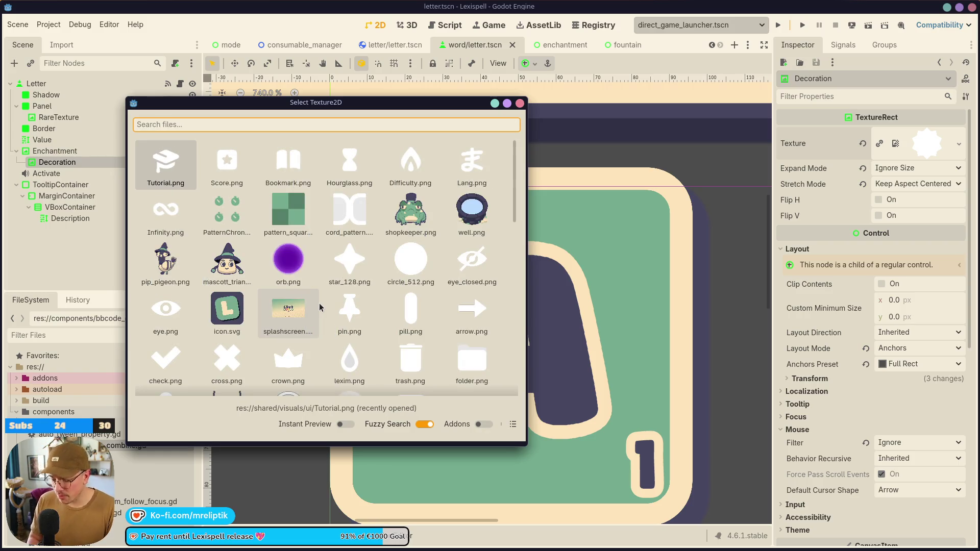
{"action": "type", "text": "frame"}
{"action": "key", "text": "Right"}
{"action": "key", "text": "Right"}
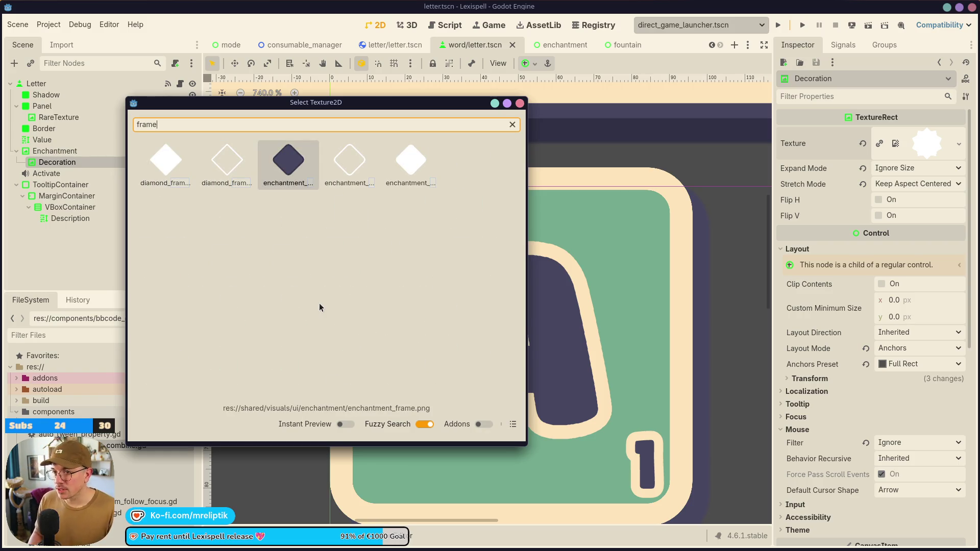
{"action": "key", "text": "Right"}
{"action": "key", "text": "Right"}
{"action": "key", "text": "Left"}
{"action": "key", "text": "Left"}
{"action": "key", "text": "Right"}
{"action": "key", "text": "Left"}
{"action": "key", "text": "Return"}
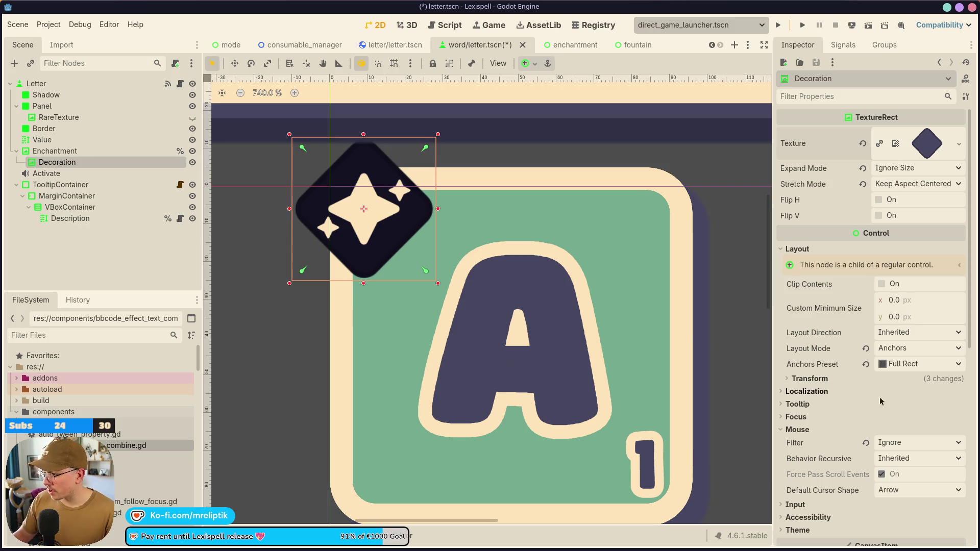
Reset the Decoration's Self Modulate tint back to white.
{"action": "scroll", "coordinate": [880, 401], "scroll_direction": "down", "scroll_amount": 10}
{"action": "left_click", "coordinate": [865, 281]}
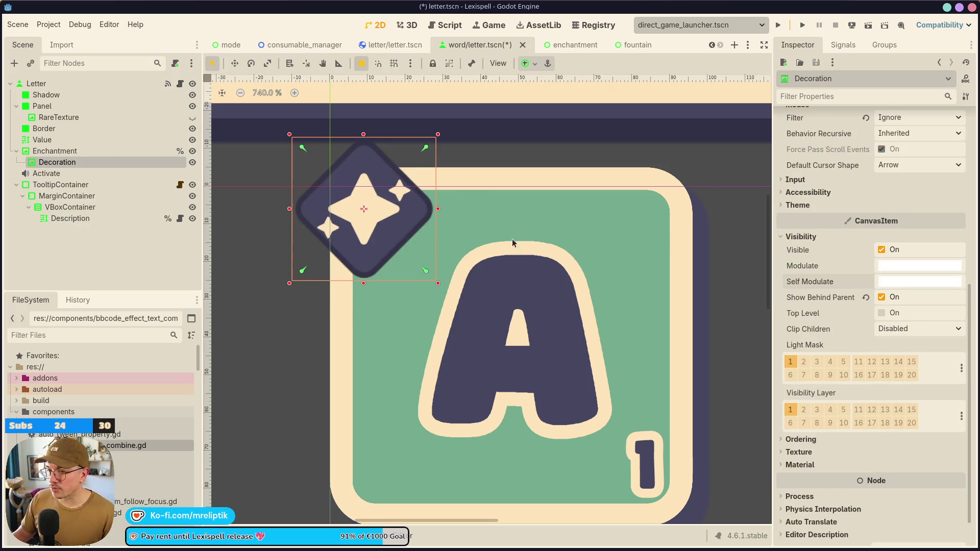
{"action": "scroll", "coordinate": [512, 238], "scroll_direction": "down", "scroll_amount": 2}
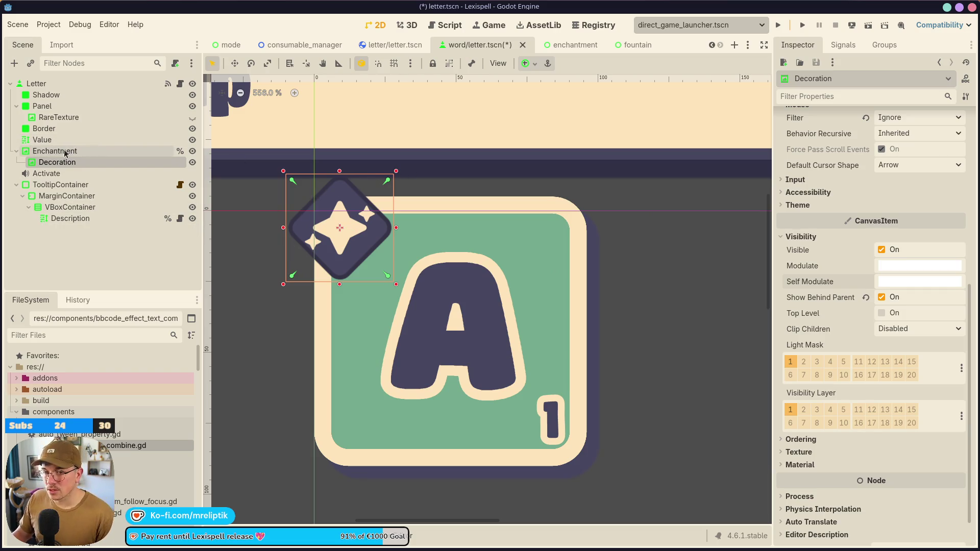
Enlarge the diamond frame slightly, save letter.tscn, and select the Enchantment node.
{"action": "left_click_drag", "start_coordinate": [396, 169], "coordinate": [403, 165]}
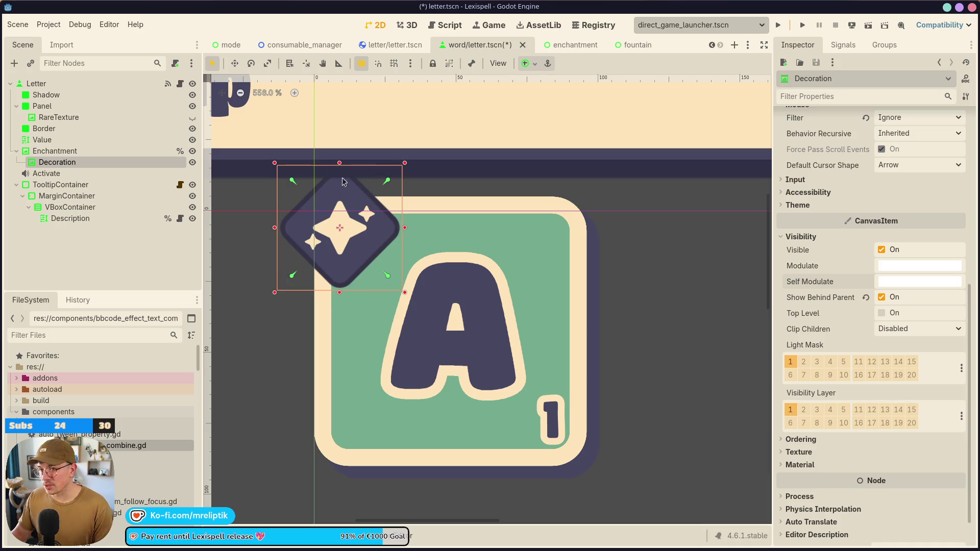
{"action": "key", "text": "ctrl+s"}
{"action": "scroll", "coordinate": [325, 205], "scroll_direction": "down", "scroll_amount": 8}
{"action": "left_click", "coordinate": [55, 151]}
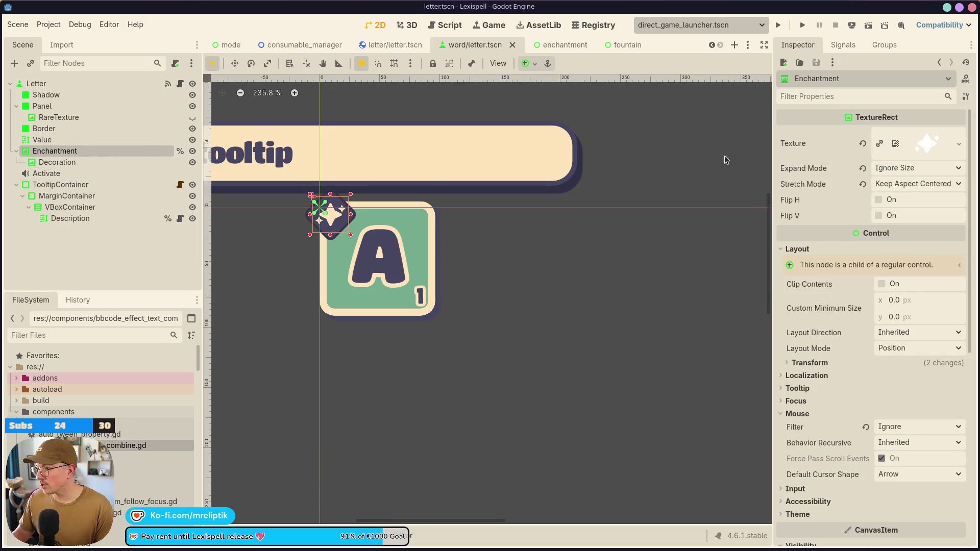
{"action": "left_click", "coordinate": [959, 144]}
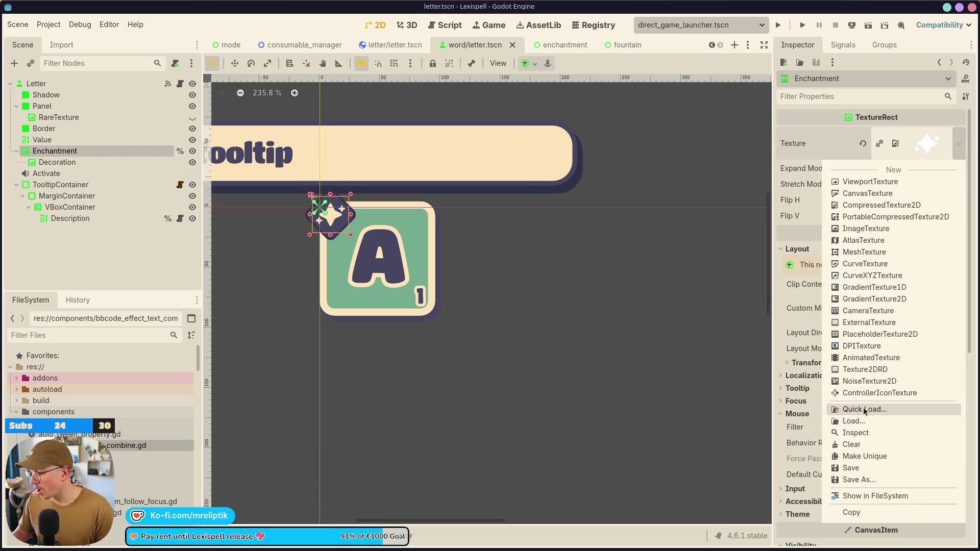
Quick-load enchantment_1.png as the Enchantment texture and save the scene.
{"action": "left_click", "coordinate": [847, 409]}
{"action": "type", "text": "echant"}
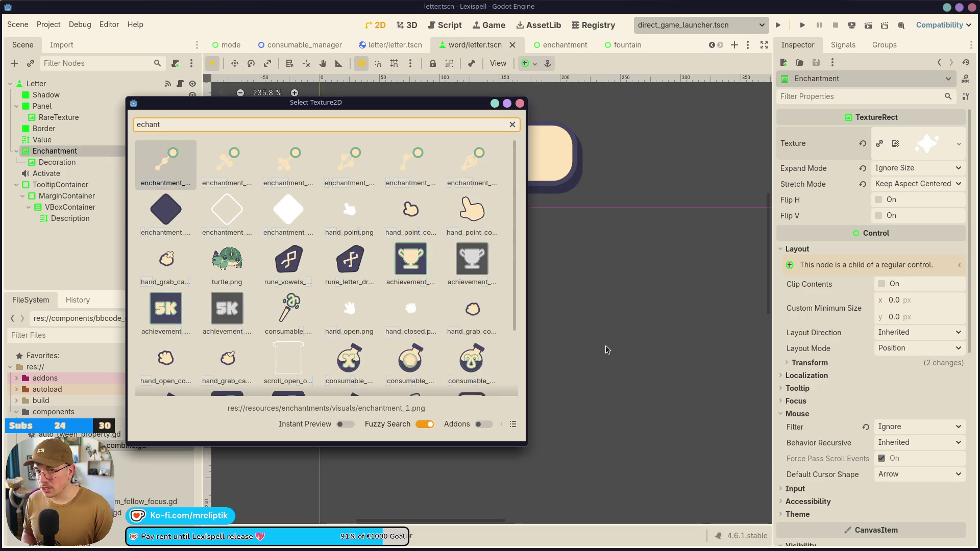
{"action": "key", "text": "Return"}
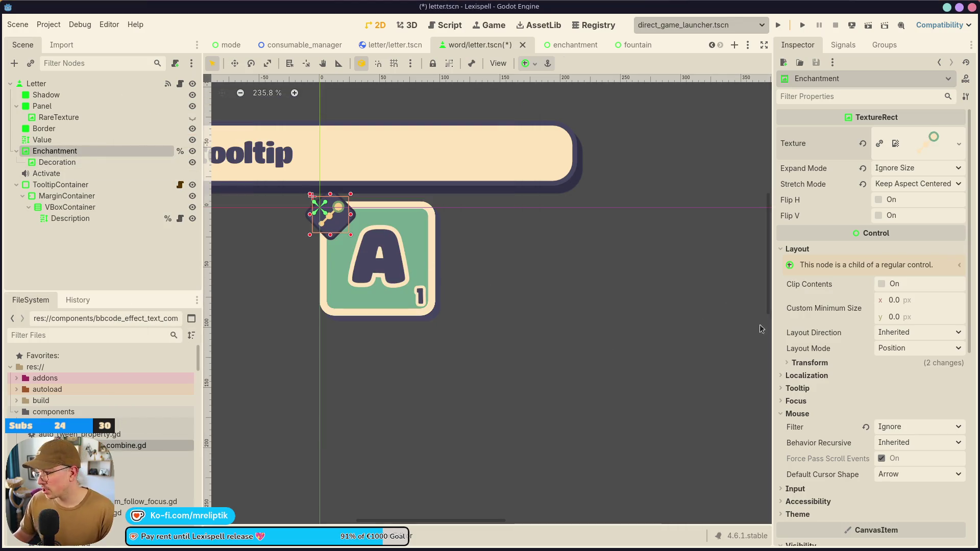
{"action": "scroll", "coordinate": [864, 252], "scroll_direction": "down", "scroll_amount": 7}
{"action": "scroll", "coordinate": [302, 220], "scroll_direction": "up", "scroll_amount": 5}
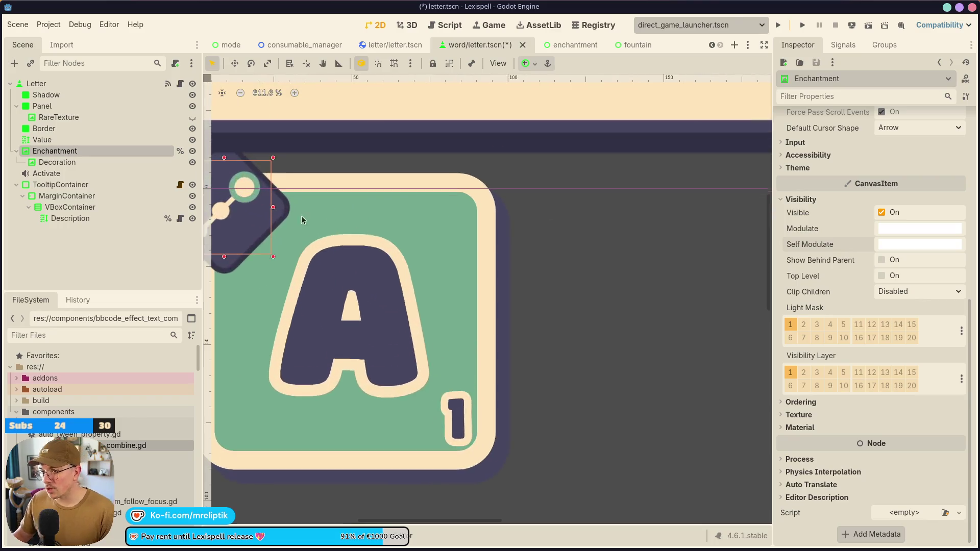
{"action": "scroll", "coordinate": [301, 220], "scroll_direction": "down", "scroll_amount": 3}
{"action": "key", "text": "ctrl+s"}
{"action": "scroll", "coordinate": [573, 305], "scroll_direction": "up", "scroll_amount": 4}
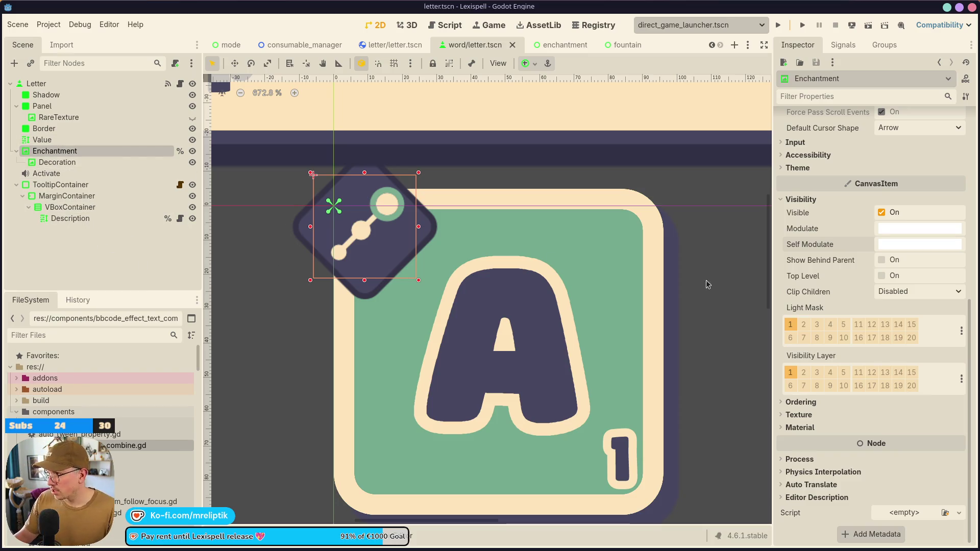
Browse the Enchantment's Inspector, peeking at Ordering and expanding Transform.
{"action": "scroll", "coordinate": [856, 301], "scroll_direction": "up", "scroll_amount": 8}
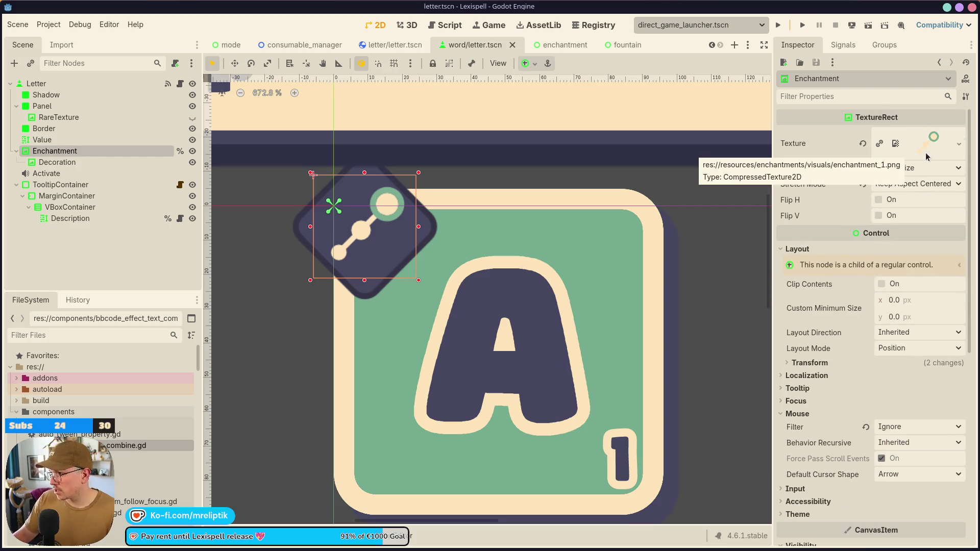
{"action": "scroll", "coordinate": [785, 285], "scroll_direction": "down", "scroll_amount": 7}
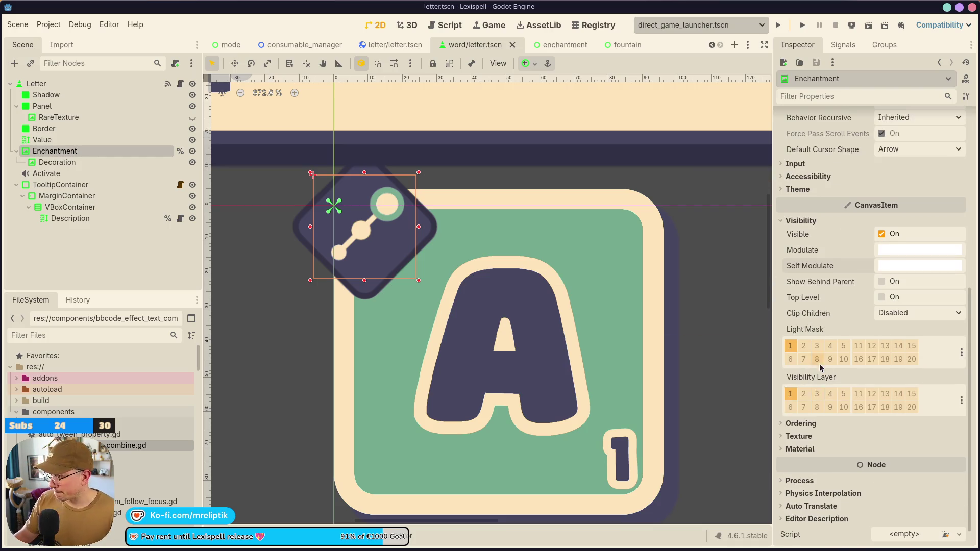
{"action": "scroll", "coordinate": [820, 368], "scroll_direction": "down", "scroll_amount": 1}
{"action": "left_click", "coordinate": [803, 402]}
{"action": "left_click", "coordinate": [806, 404]}
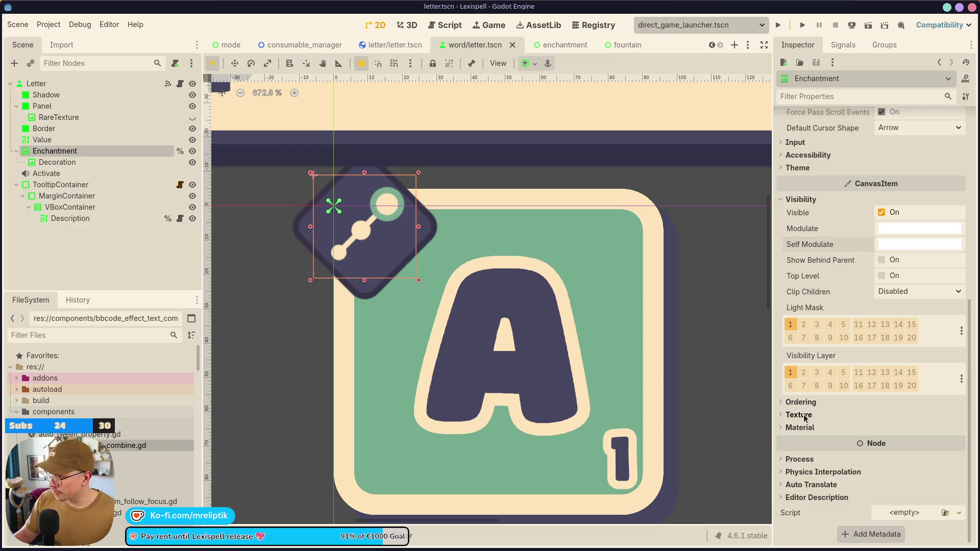
{"action": "scroll", "coordinate": [820, 297], "scroll_direction": "up", "scroll_amount": 6}
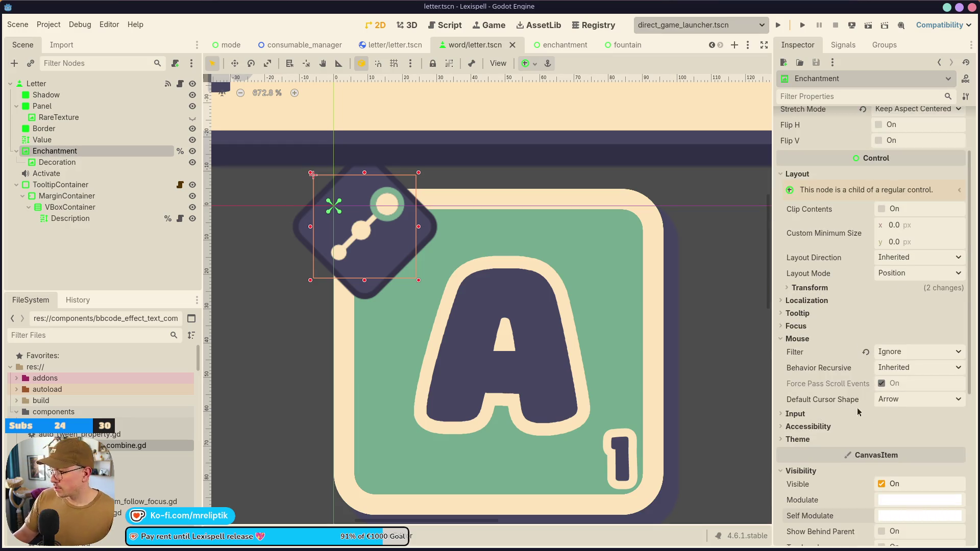
{"action": "left_click", "coordinate": [803, 289]}
Set the Enchantment's pivot offset ratio to 0.5 by 0.5 and save.
{"action": "left_click", "coordinate": [924, 451]}
{"action": "type", "text": "0.5"}
{"action": "key", "text": "Tab"}
{"action": "type", "text": "0.5"}
{"action": "key", "text": "ctrl+s"}
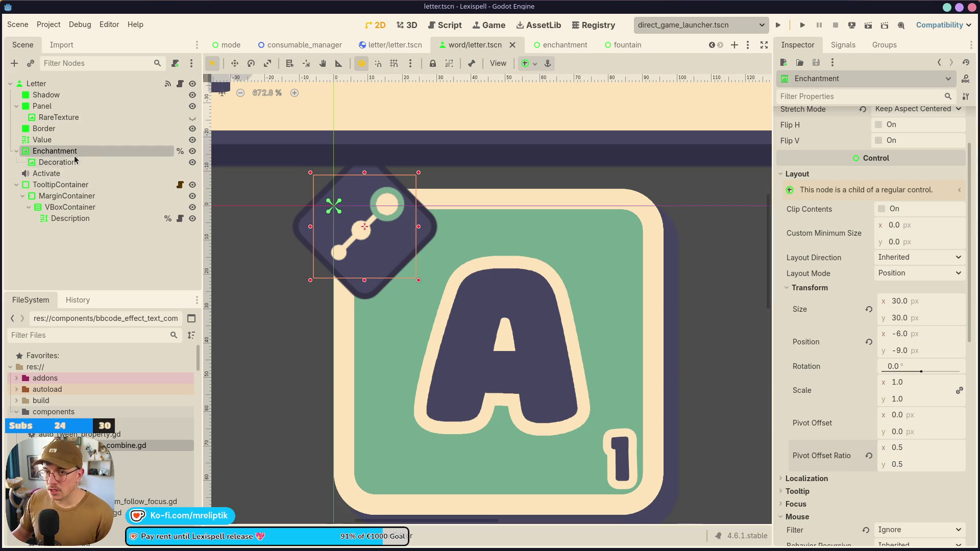
Rotate the Enchantment icon to -45° and save the scene.
{"action": "left_click", "coordinate": [51, 174]}
{"action": "left_click", "coordinate": [55, 151]}
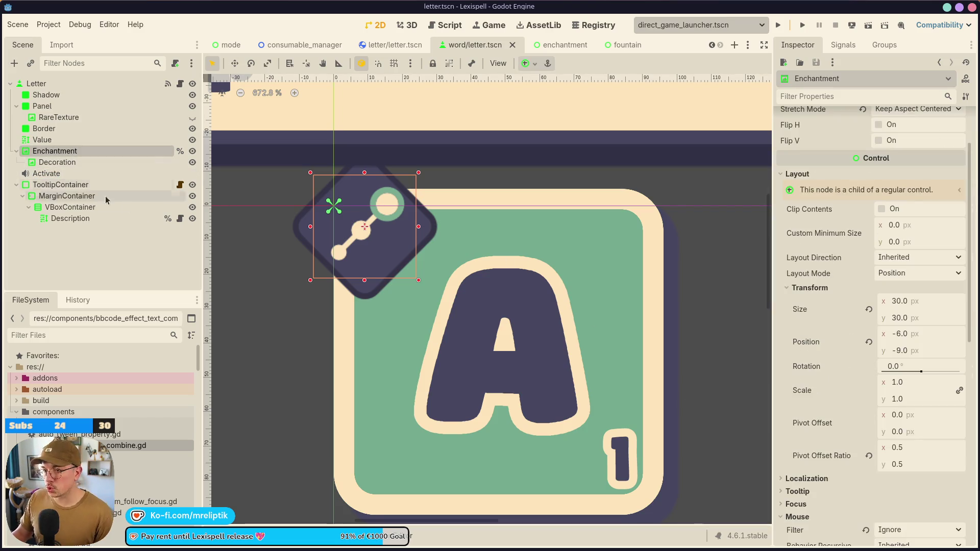
{"action": "left_click", "coordinate": [903, 373]}
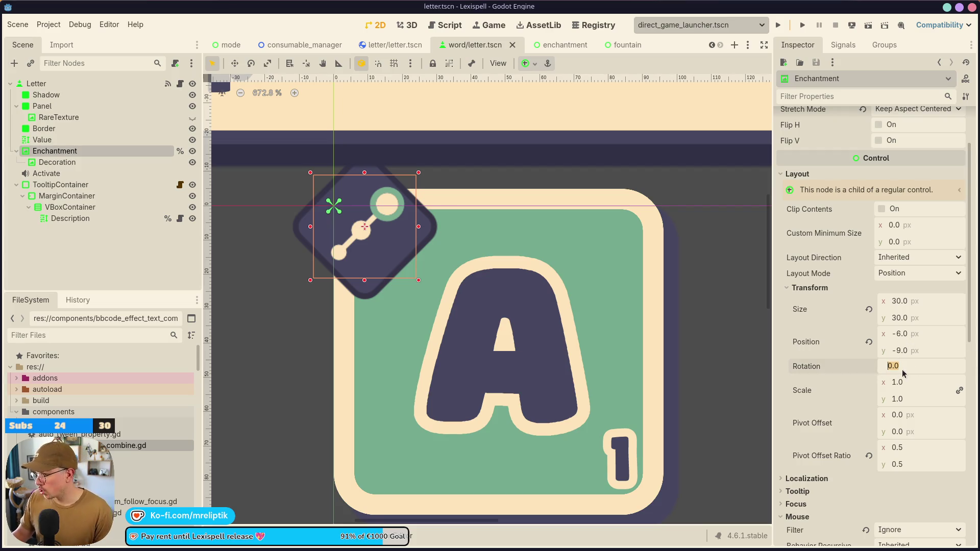
{"action": "type", "text": "45"}
{"action": "key", "text": "Return"}
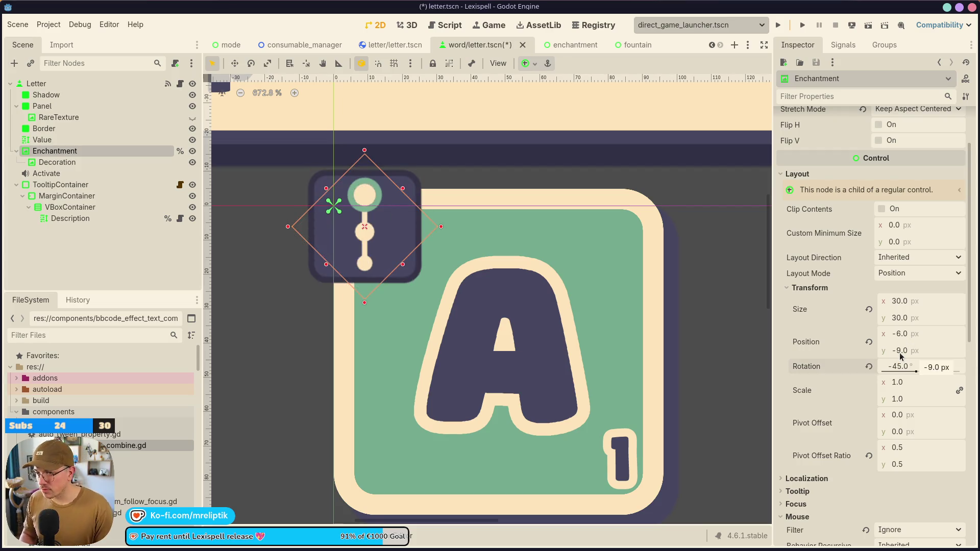
{"action": "key", "text": "ctrl+s"}
Select Decoration and confirm its 45° rotation in the Transform settings.
{"action": "left_click", "coordinate": [57, 162]}
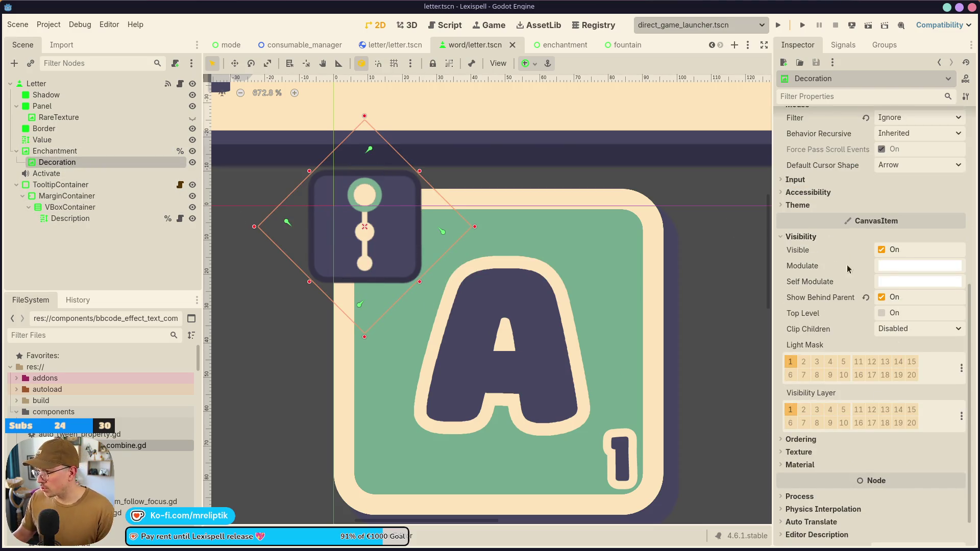
{"action": "scroll", "coordinate": [847, 269], "scroll_direction": "up", "scroll_amount": 10}
{"action": "left_click", "coordinate": [847, 379]}
{"action": "scroll", "coordinate": [887, 424], "scroll_direction": "down", "scroll_amount": 3}
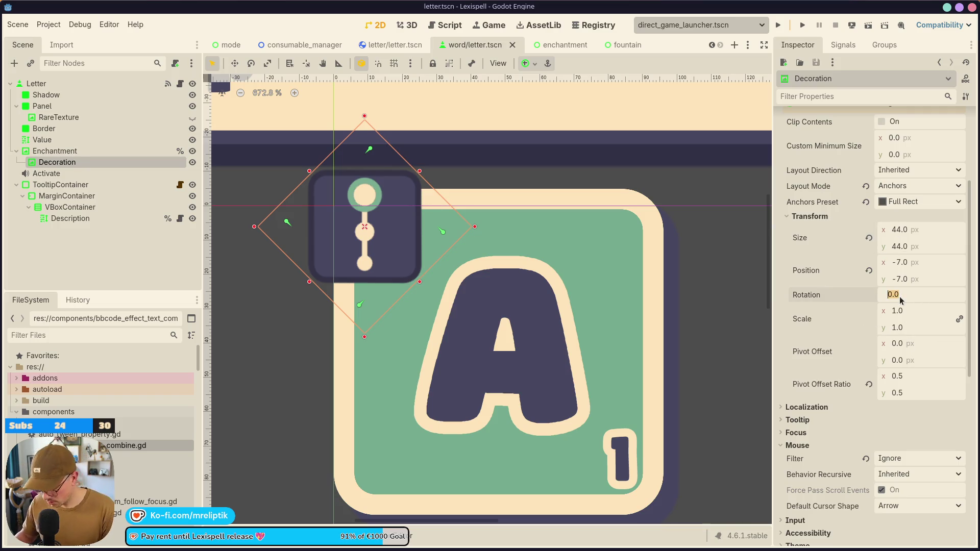
{"action": "key", "text": "Return"}
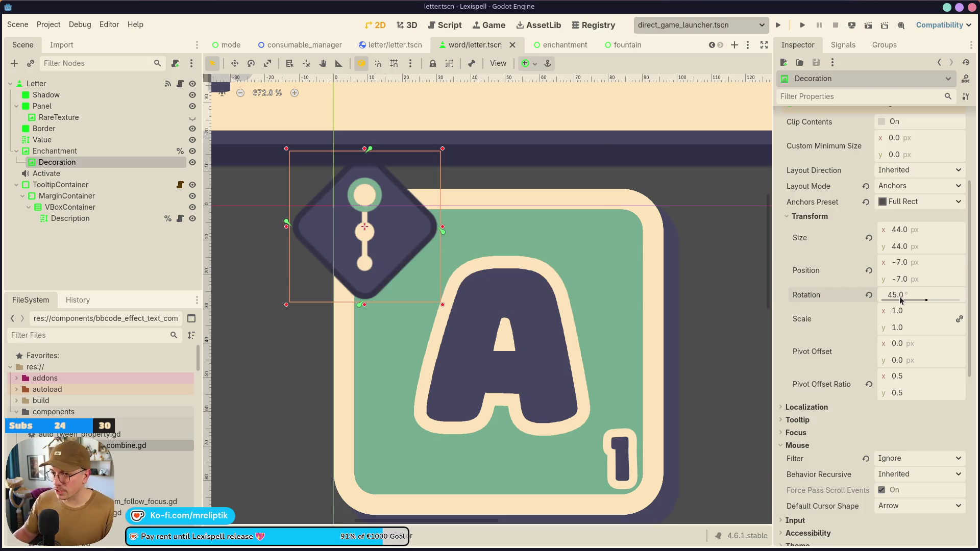
Clear the selection and reselect the Enchantment node.
{"action": "left_click", "coordinate": [158, 246]}
{"action": "scroll", "coordinate": [263, 247], "scroll_direction": "down", "scroll_amount": 8}
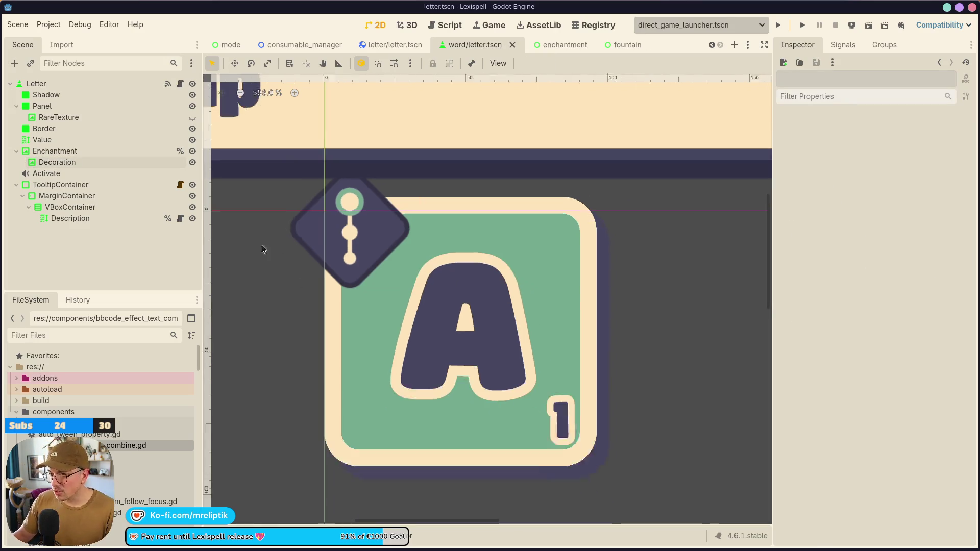
{"action": "scroll", "coordinate": [331, 246], "scroll_direction": "down", "scroll_amount": 1}
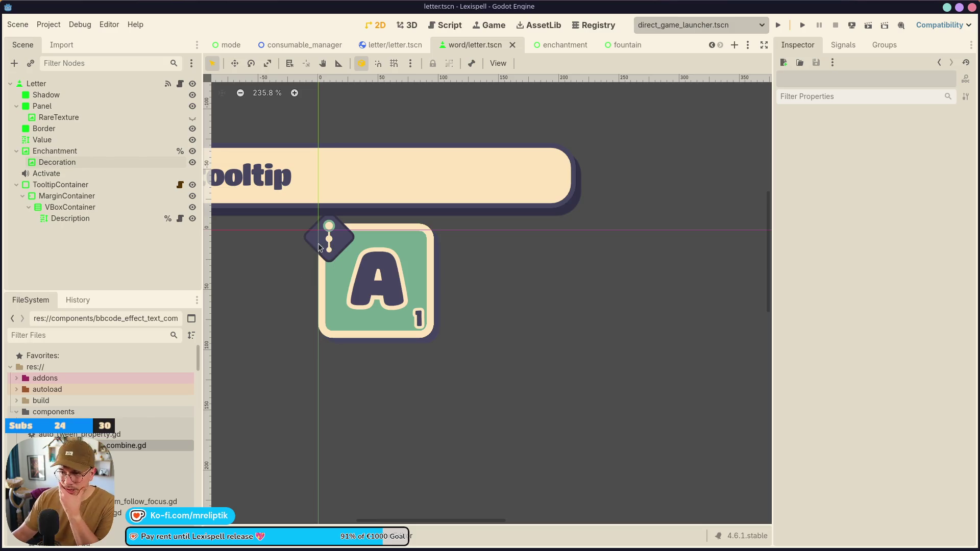
{"action": "left_click", "coordinate": [92, 151]}
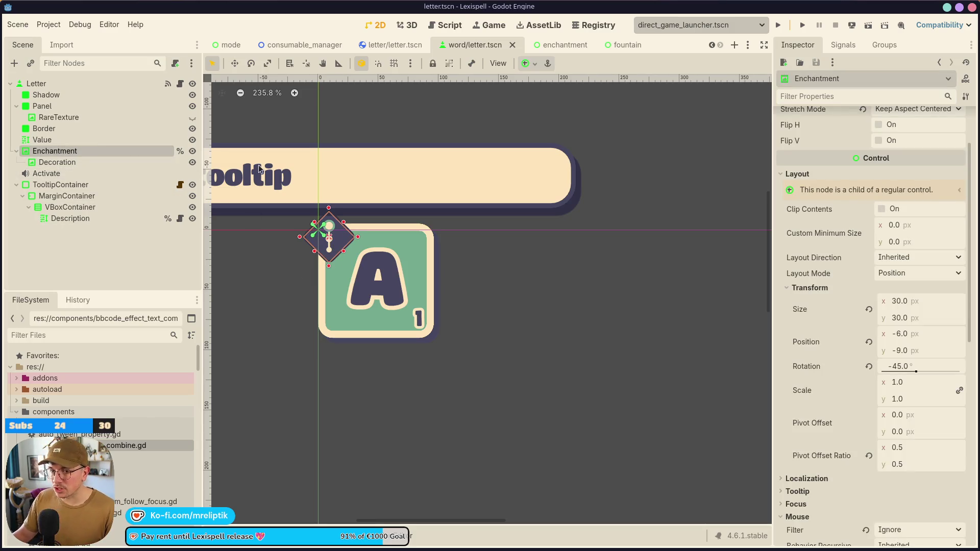
{"action": "left_click", "coordinate": [393, 45]}
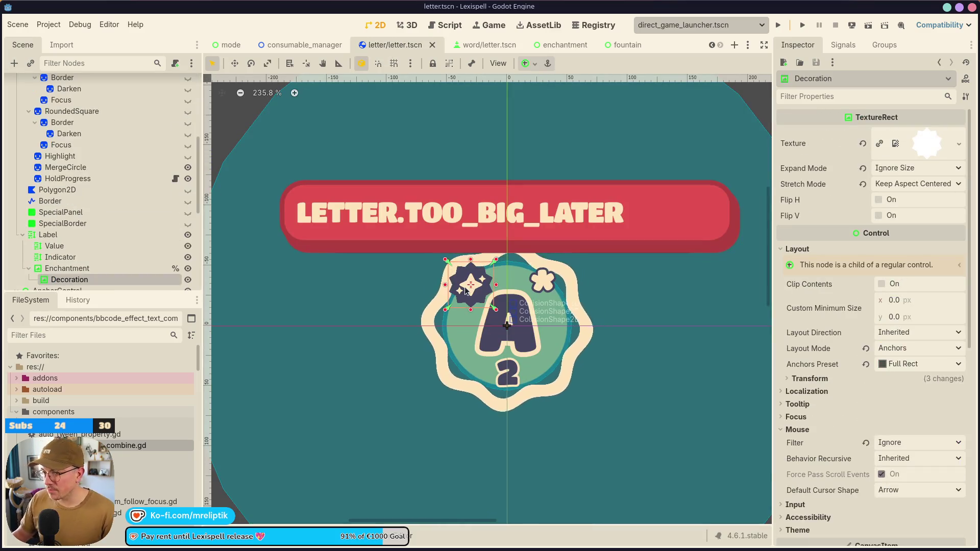
Delete the Enchantment node, undo the deletion, and save the letter scene.
{"action": "scroll", "coordinate": [122, 250], "scroll_direction": "down", "scroll_amount": 2}
{"action": "left_click", "coordinate": [67, 243]}
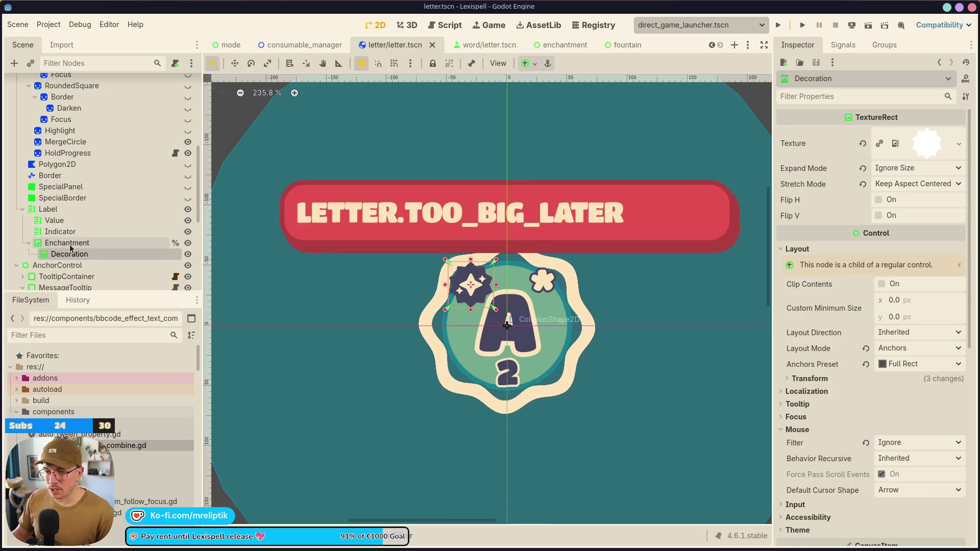
{"action": "left_click", "coordinate": [64, 211]}
{"action": "scroll", "coordinate": [82, 214], "scroll_direction": "down", "scroll_amount": 2}
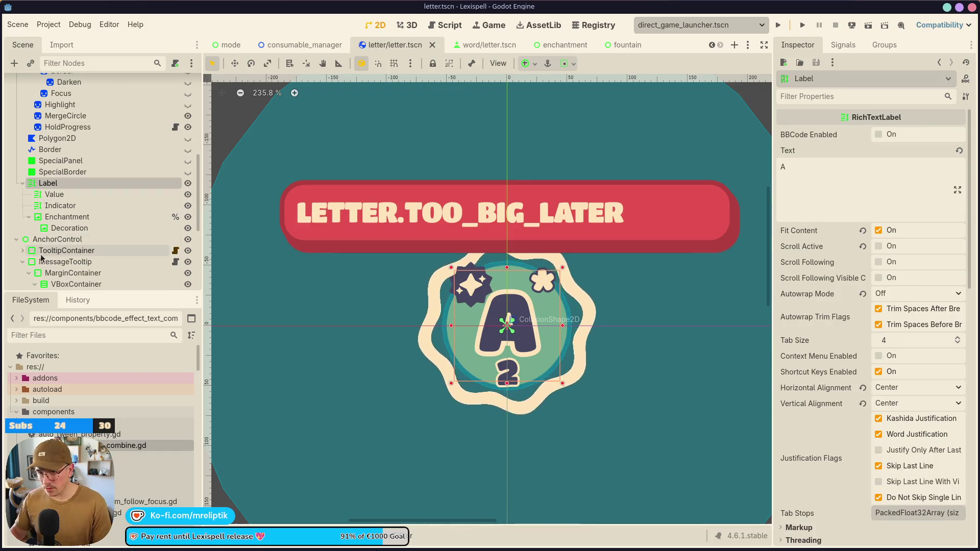
{"action": "left_click", "coordinate": [91, 218]}
{"action": "key", "text": "Delete"}
{"action": "key", "text": "Return"}
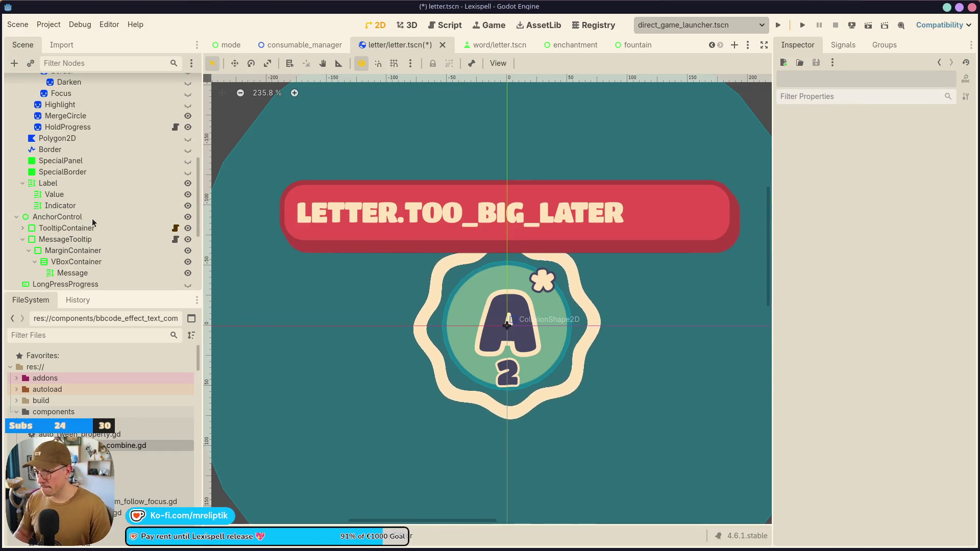
{"action": "key", "text": "ctrl+z"}
{"action": "key", "text": "ctrl+z"}
{"action": "key", "text": "ctrl+s"}
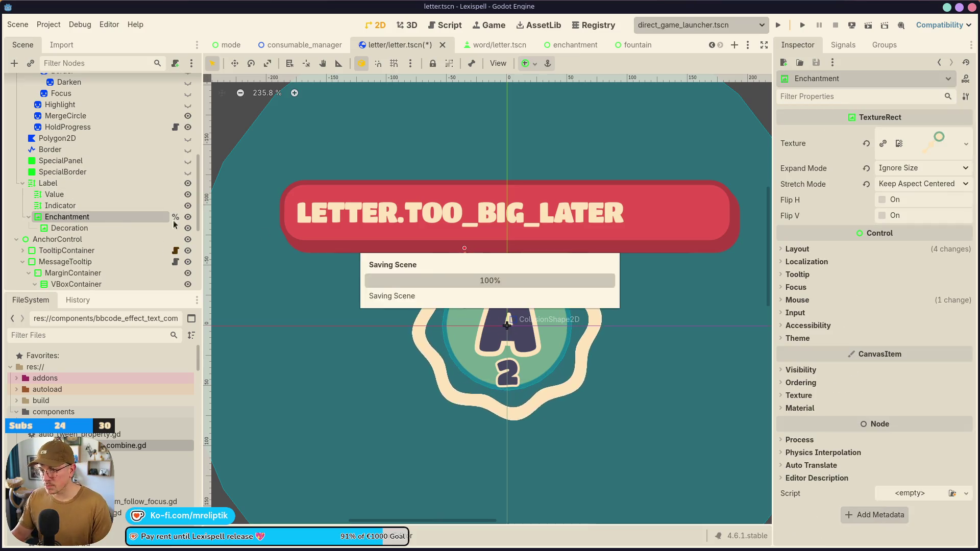
Nudge the enchantment diamond slightly right on the badge and save letter.tscn.
{"action": "scroll", "coordinate": [443, 271], "scroll_direction": "up", "scroll_amount": 5}
{"action": "scroll", "coordinate": [480, 285], "scroll_direction": "down", "scroll_amount": 4}
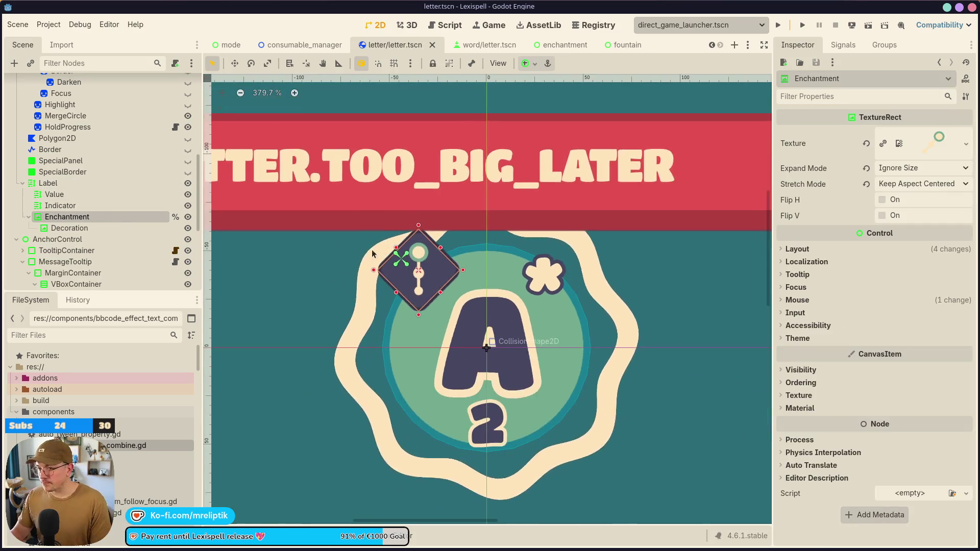
{"action": "left_click", "coordinate": [386, 302]}
{"action": "left_click", "coordinate": [409, 269]}
{"action": "scroll", "coordinate": [410, 253], "scroll_direction": "up", "scroll_amount": 3}
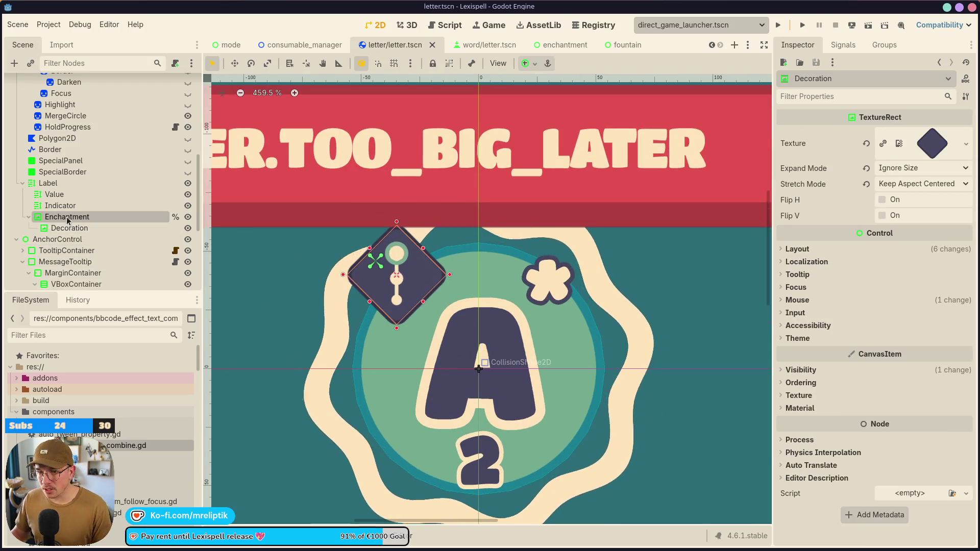
{"action": "key", "text": "Right"}
{"action": "key", "text": "Right"}
{"action": "key", "text": "Right"}
{"action": "key", "text": "Down"}
{"action": "key", "text": "Down"}
{"action": "key", "text": "Down"}
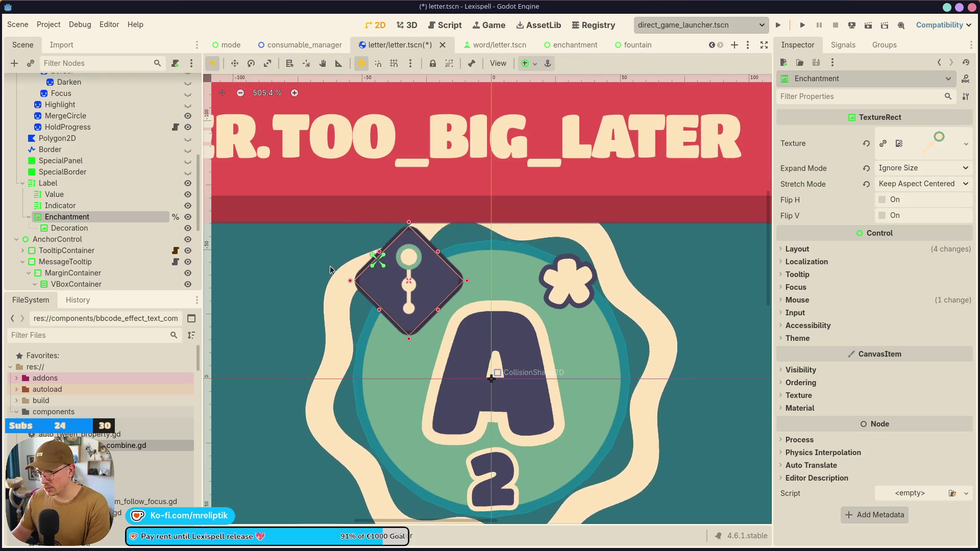
{"action": "key", "text": "Up"}
{"action": "key", "text": "Up"}
{"action": "key", "text": "Up"}
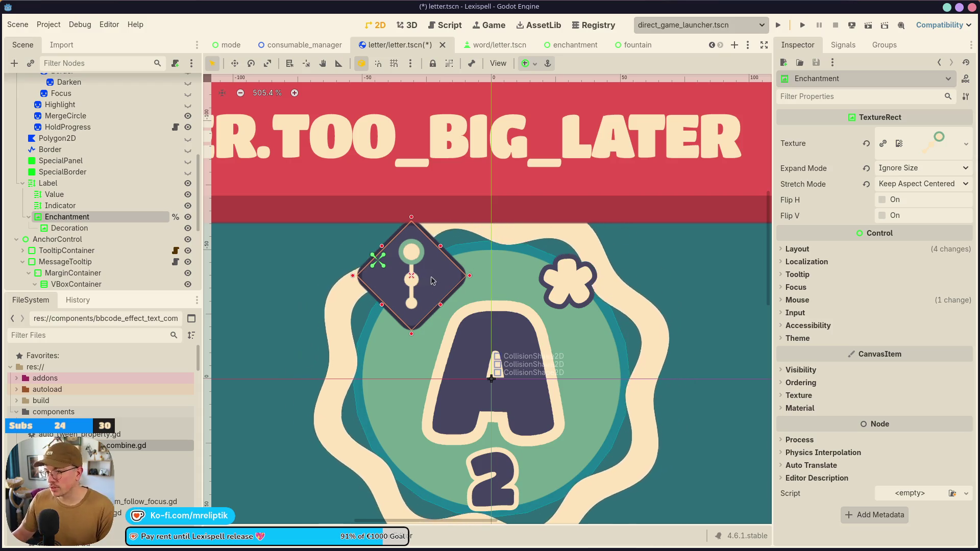
{"action": "key", "text": "ctrl+s"}
{"action": "scroll", "coordinate": [377, 264], "scroll_direction": "down", "scroll_amount": 3}
{"action": "scroll", "coordinate": [377, 264], "scroll_direction": "down", "scroll_amount": 7}
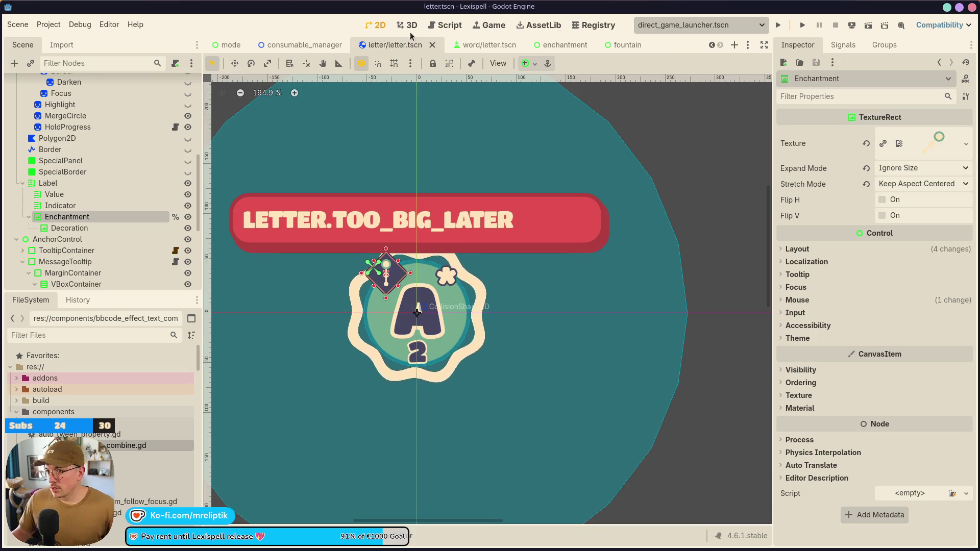
Switch between the letter scene tabs and open enchantment.tscn.
{"action": "left_click", "coordinate": [489, 45]}
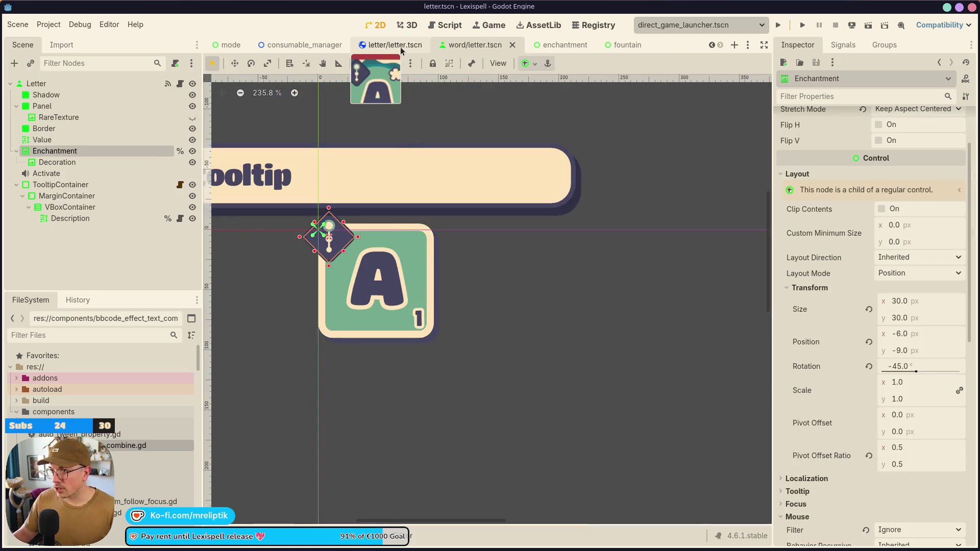
{"action": "left_click", "coordinate": [400, 46]}
{"action": "left_click", "coordinate": [471, 44]}
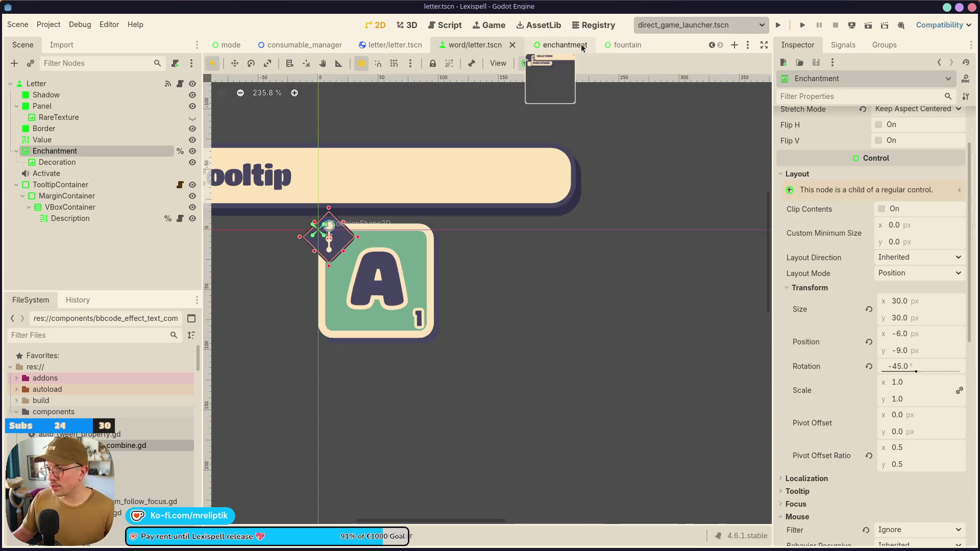
{"action": "left_click", "coordinate": [566, 45]}
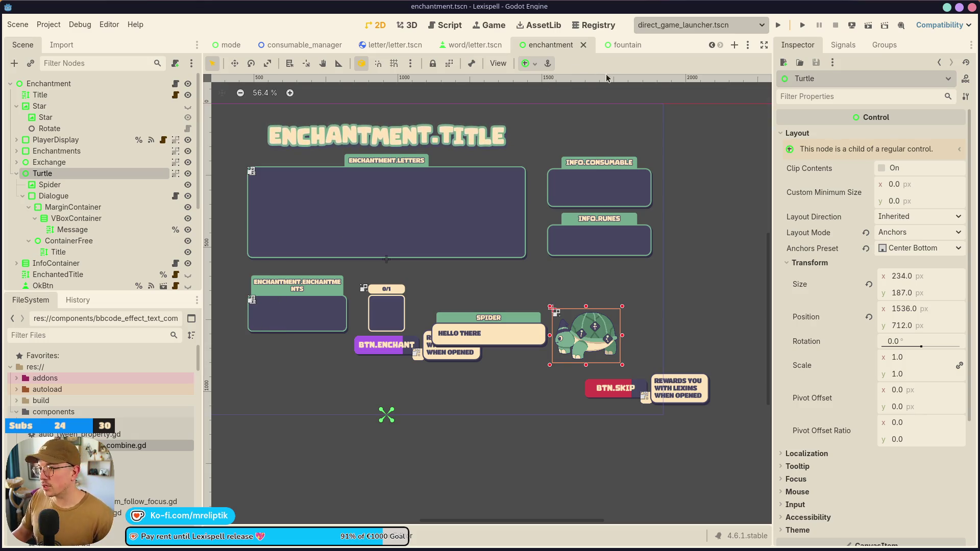
Open item_button.tscn through the quick scene search for 'item'.
{"action": "key", "text": "ctrl+shift+o"}
{"action": "type", "text": "item"}
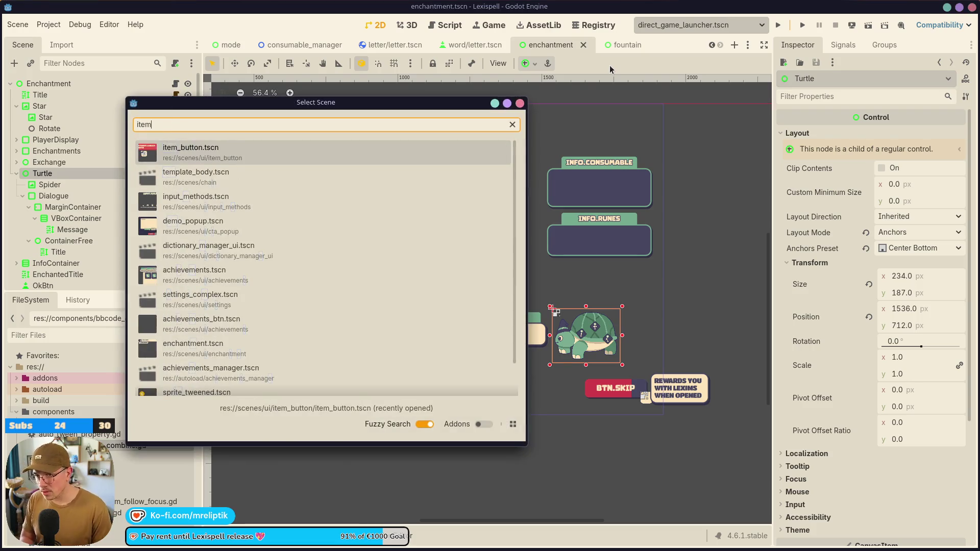
{"action": "key", "text": "Return"}
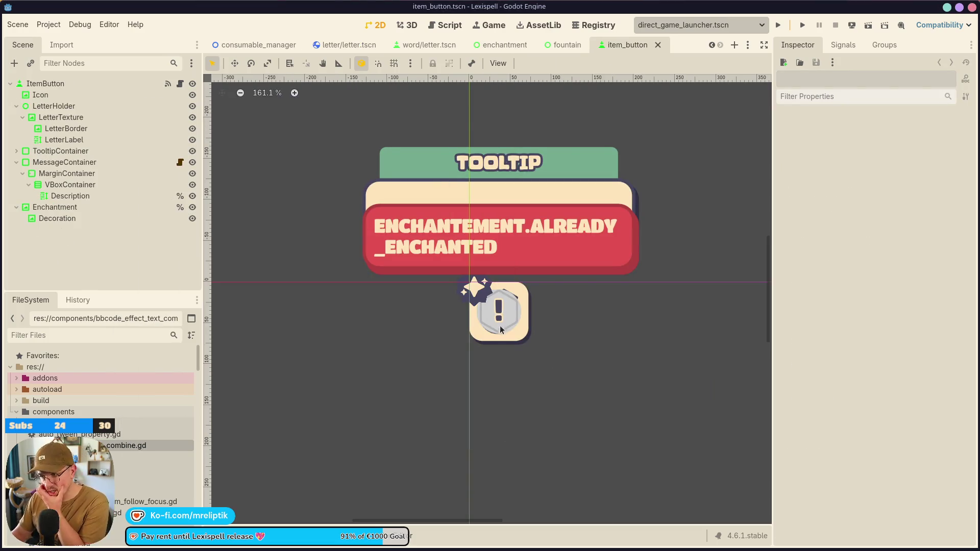
{"action": "scroll", "coordinate": [508, 312], "scroll_direction": "up", "scroll_amount": 5}
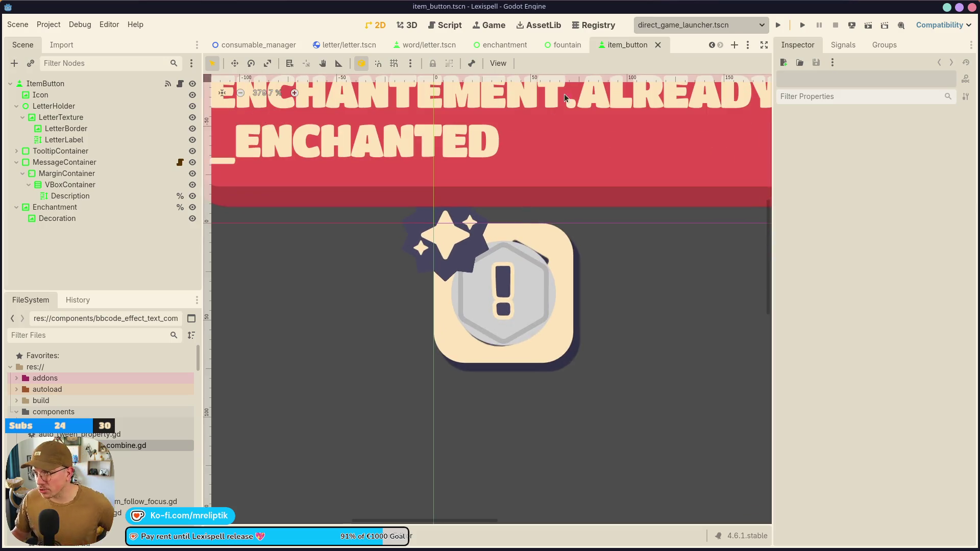
{"action": "left_click", "coordinate": [565, 44]}
{"action": "left_click", "coordinate": [628, 44]}
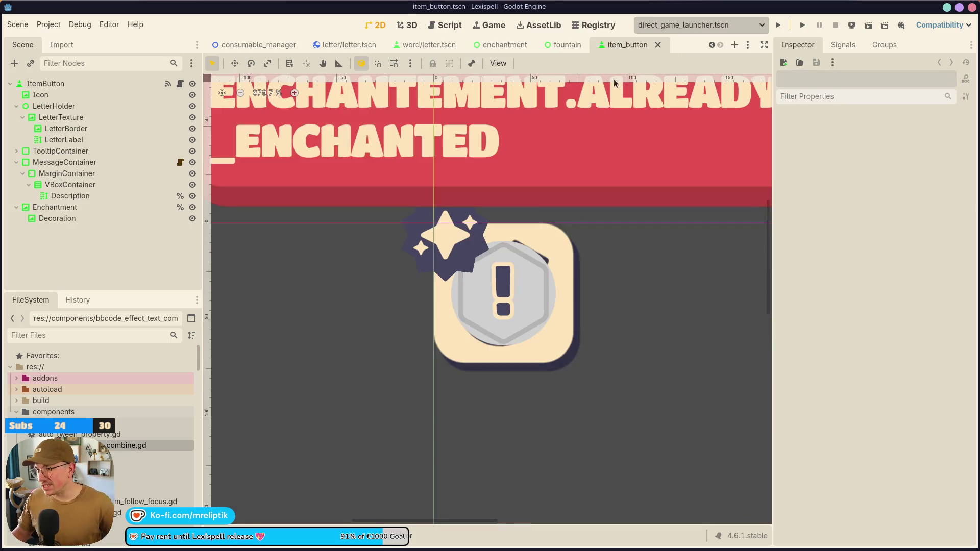
Hide the LetterHolder node to reveal the item icon.
{"action": "left_click", "coordinate": [65, 106]}
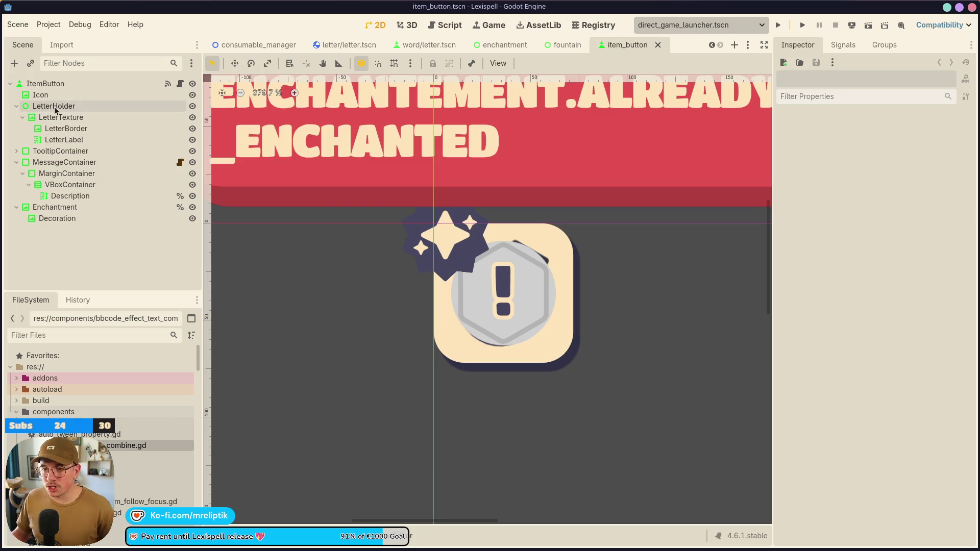
{"action": "left_click", "coordinate": [192, 105]}
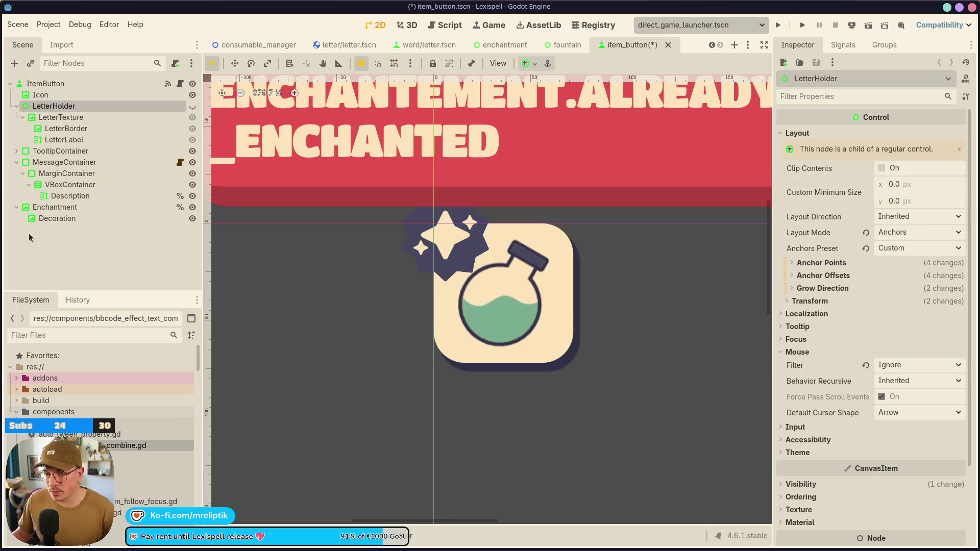
{"action": "left_click", "coordinate": [71, 85]}
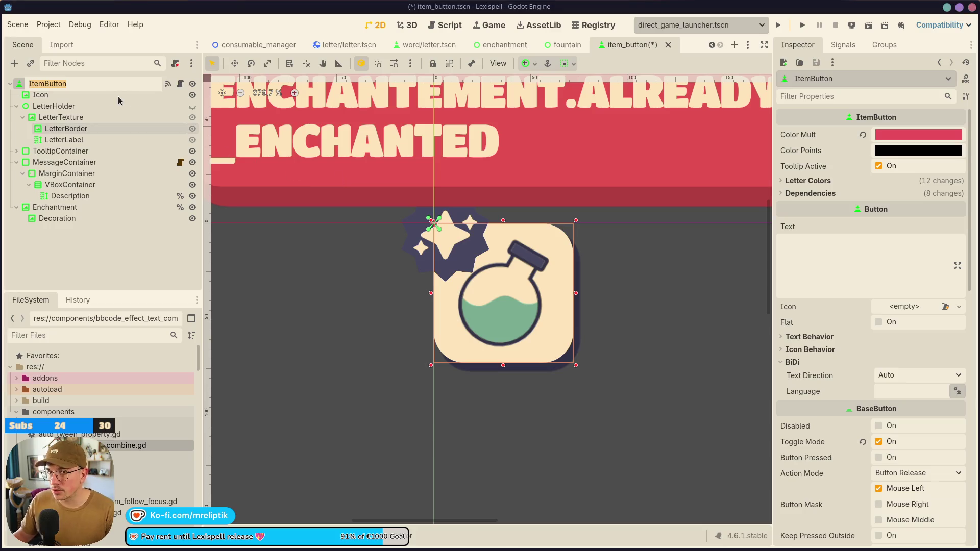
{"action": "left_click", "coordinate": [51, 95]}
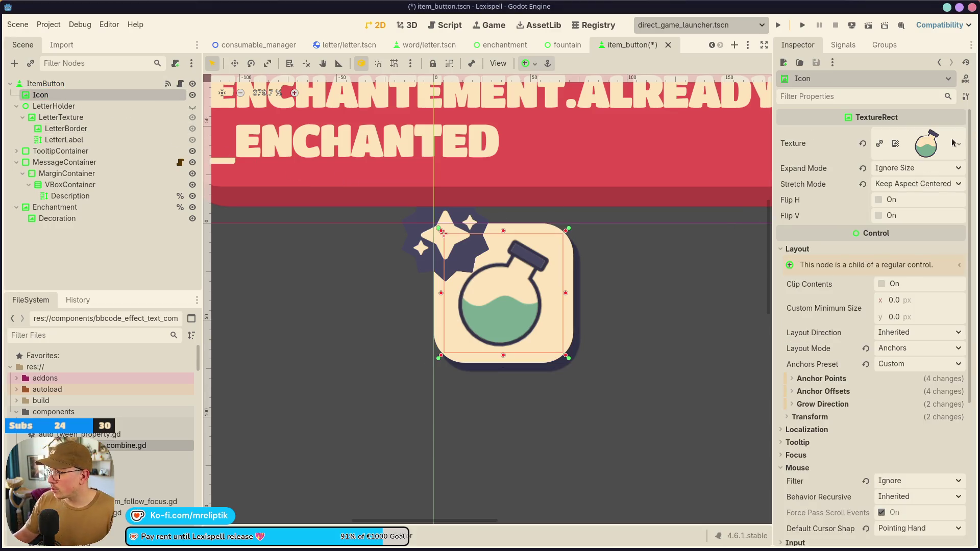
Set the Icon node's texture to enchantment_1.png.
{"action": "left_click", "coordinate": [959, 143]}
{"action": "left_click", "coordinate": [860, 421]}
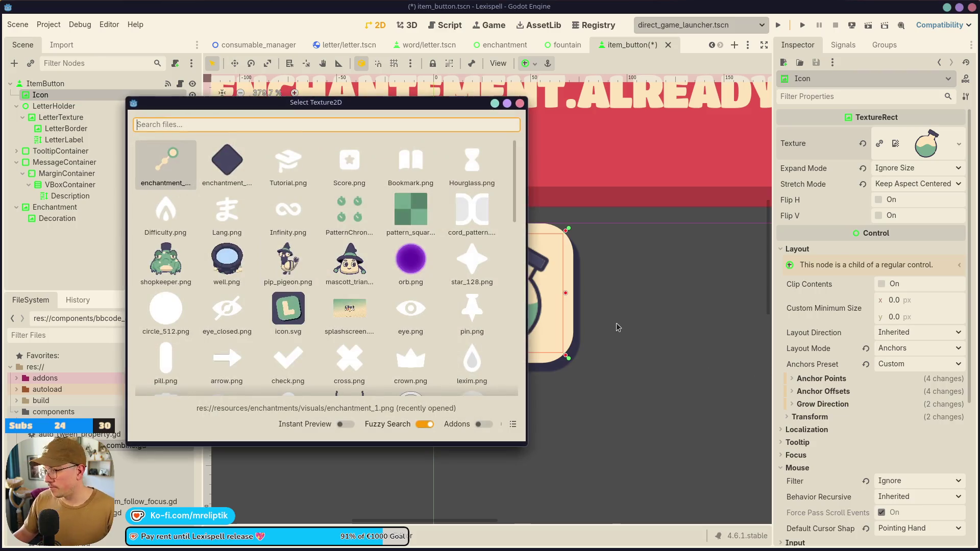
{"action": "key", "text": "Return"}
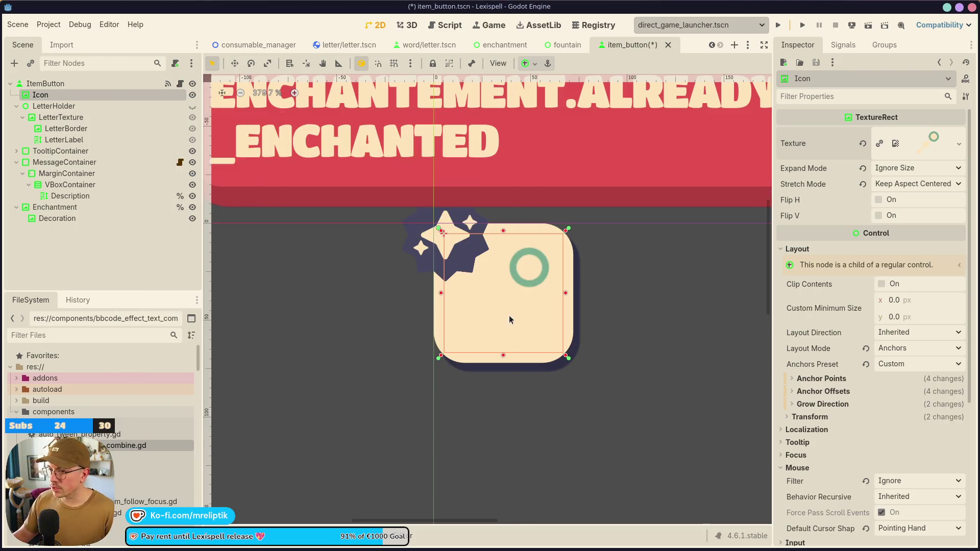
{"action": "right_click", "coordinate": [51, 95]}
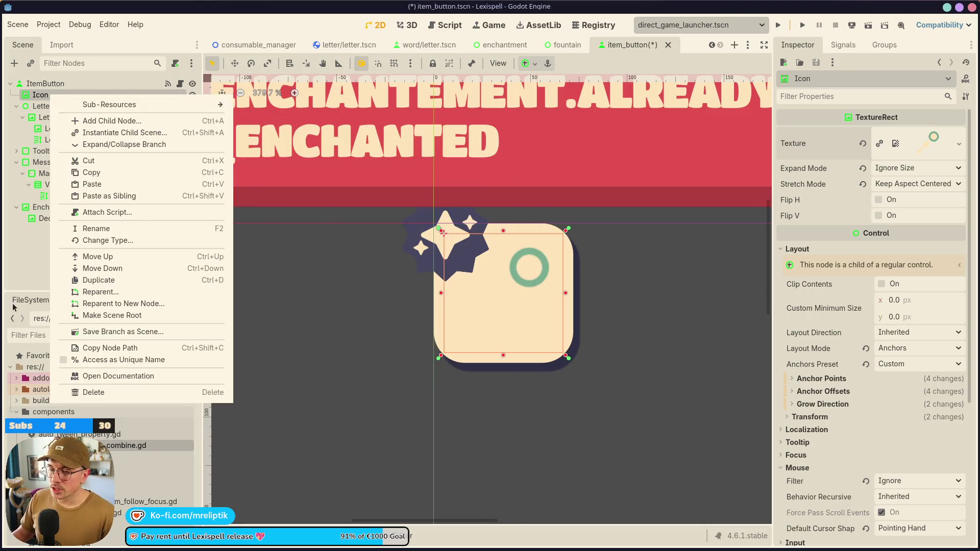
{"action": "left_click", "coordinate": [37, 257]}
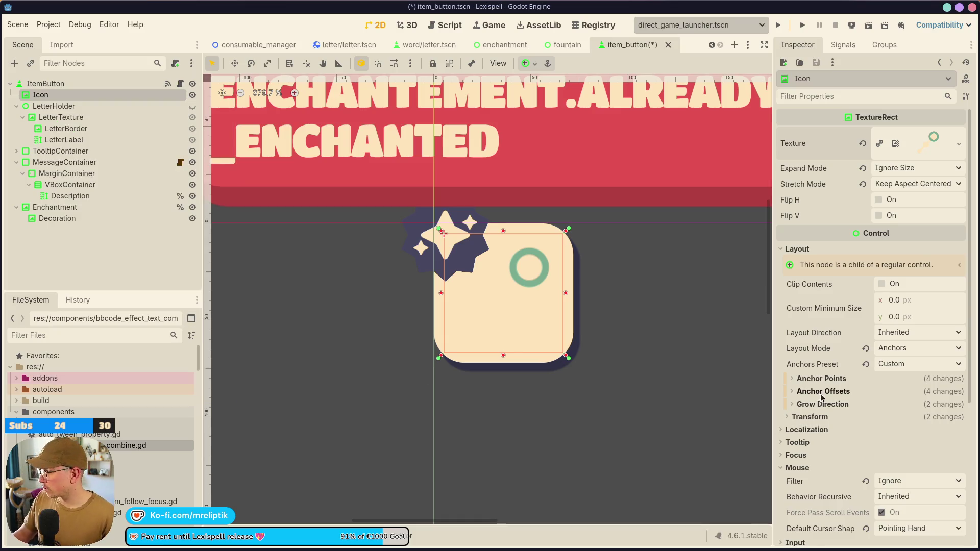
{"action": "scroll", "coordinate": [823, 397], "scroll_direction": "down", "scroll_amount": 2}
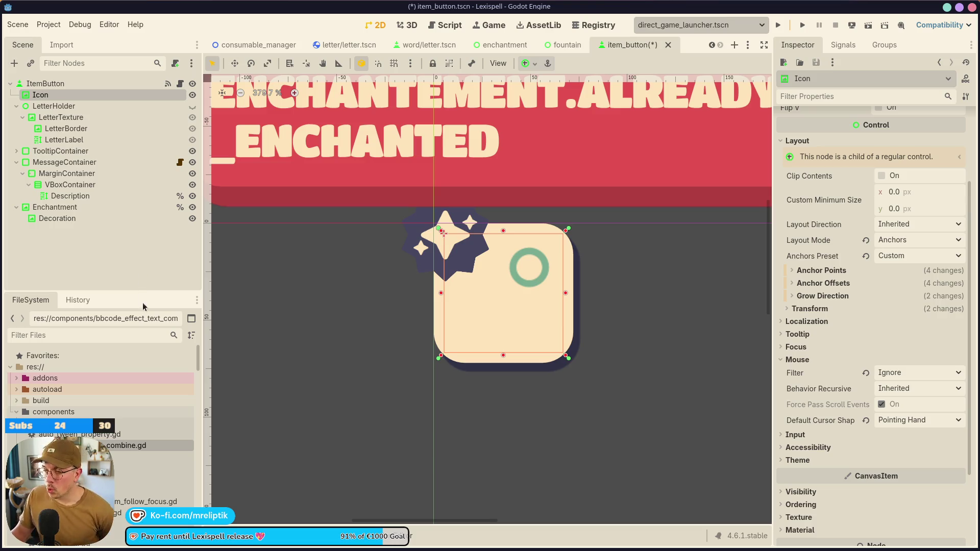
Expand ItemButton's Theme Override Styles and inspect the Normal StyleBoxFlat.
{"action": "left_click", "coordinate": [45, 83]}
{"action": "scroll", "coordinate": [813, 345], "scroll_direction": "down", "scroll_amount": 5}
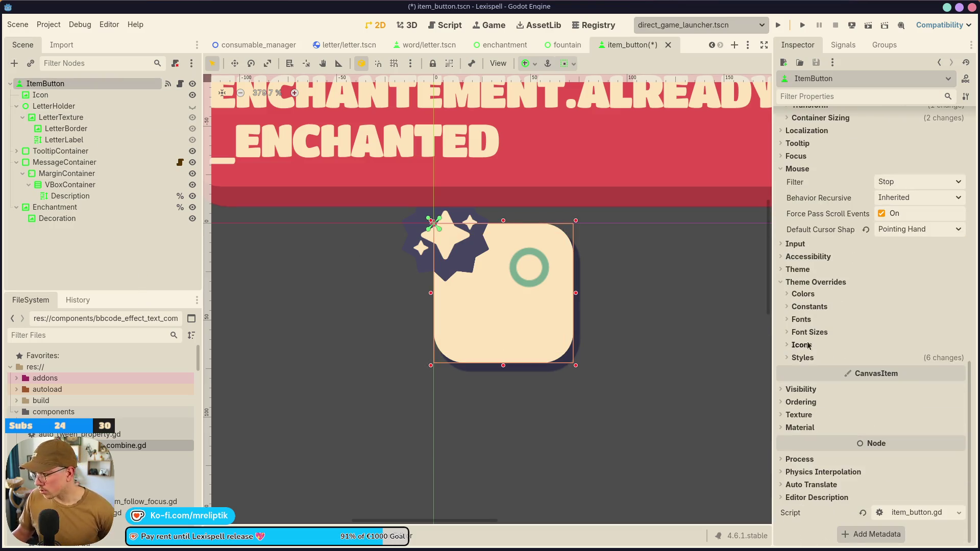
{"action": "left_click", "coordinate": [802, 357]}
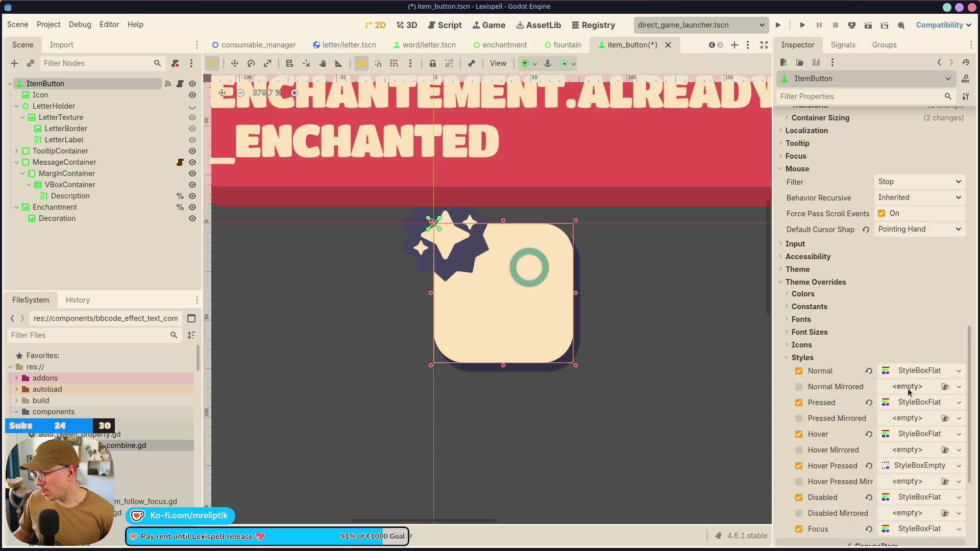
{"action": "left_click", "coordinate": [888, 405]}
{"action": "left_click", "coordinate": [901, 402]}
{"action": "left_click", "coordinate": [900, 372]}
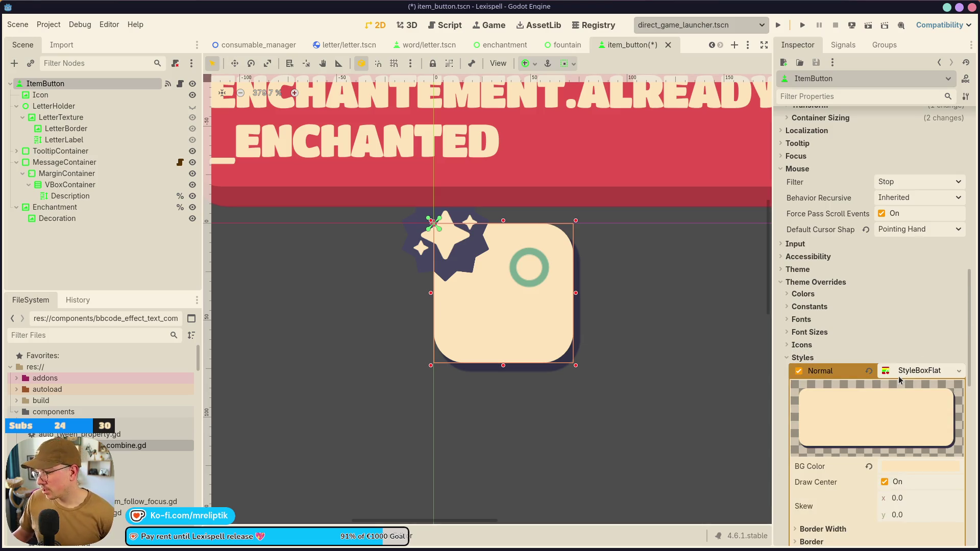
{"action": "left_click", "coordinate": [900, 375]}
{"action": "left_click", "coordinate": [895, 374]}
{"action": "left_click", "coordinate": [895, 375]}
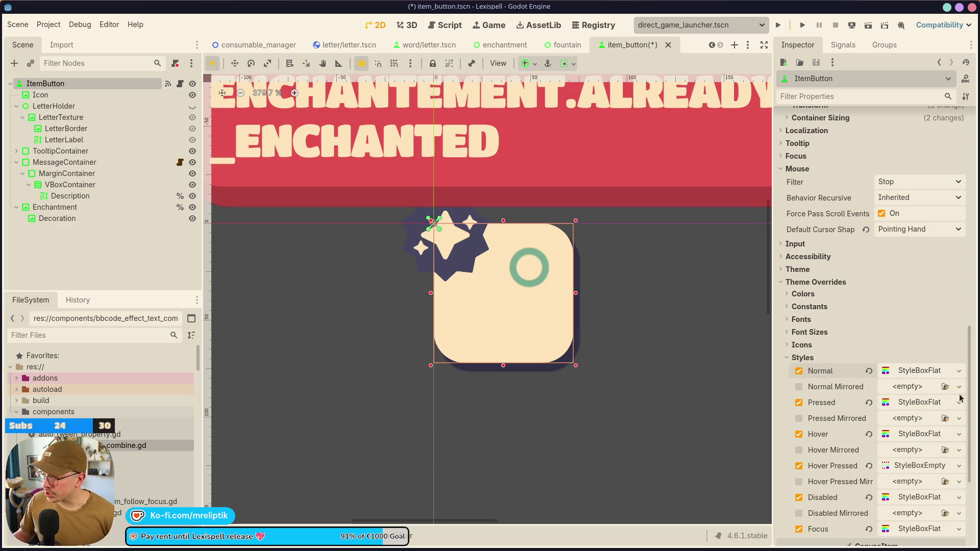
{"action": "left_click", "coordinate": [918, 371]}
{"action": "left_click", "coordinate": [916, 373]}
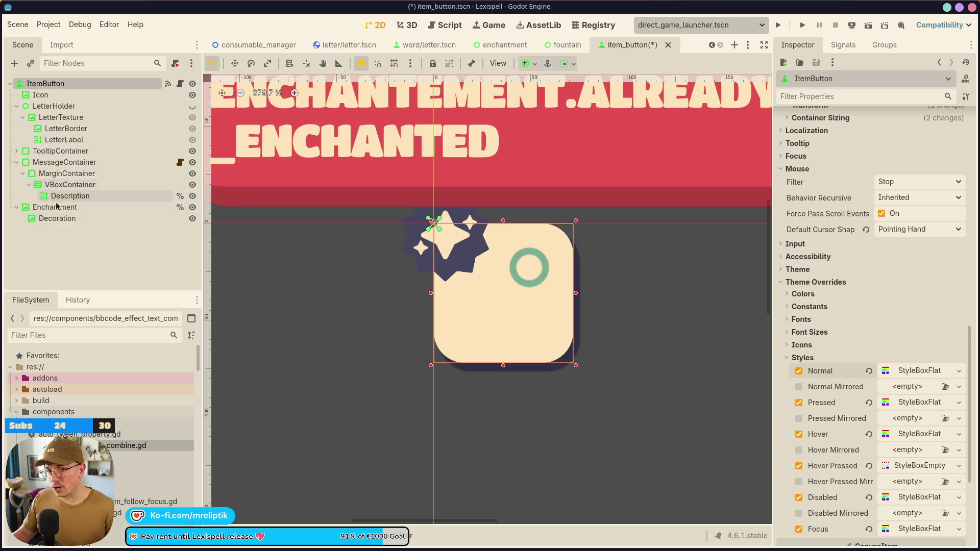
Duplicate Enchantment, delete the original, and rename Enchantment2 to Enchantment.
{"action": "left_click", "coordinate": [120, 207]}
{"action": "key", "text": "ctrl+d"}
{"action": "key", "text": "Delete"}
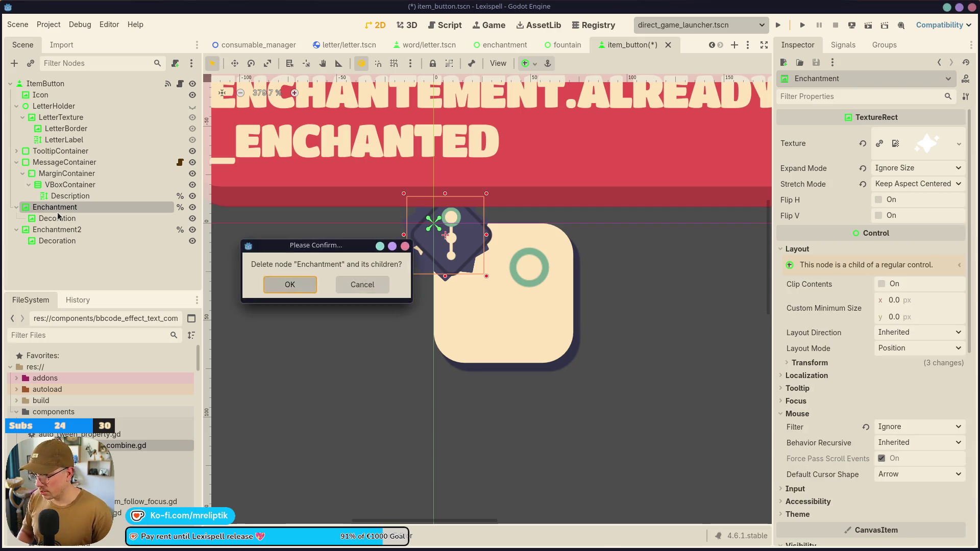
{"action": "key", "text": "Return"}
{"action": "key", "text": "ctrl+s"}
{"action": "left_click", "coordinate": [84, 207]}
{"action": "key", "text": "End"}
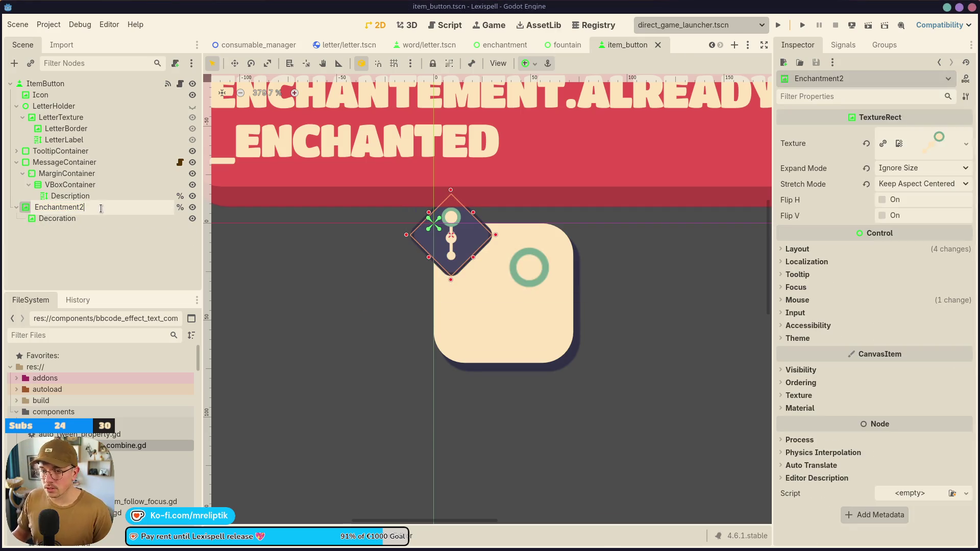
{"action": "key", "text": "BackSpace"}
{"action": "key", "text": "Return"}
{"action": "key", "text": "ctrl+s"}
Nudge the Enchantment badge slightly up and left on the corner and save.
{"action": "scroll", "coordinate": [468, 270], "scroll_direction": "down", "scroll_amount": 2}
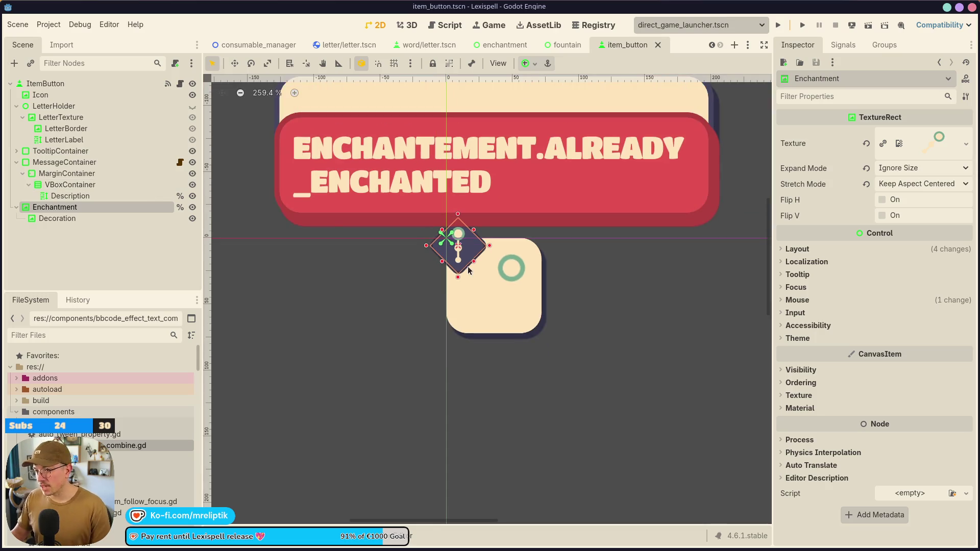
{"action": "left_click", "coordinate": [229, 259]}
{"action": "scroll", "coordinate": [411, 310], "scroll_direction": "up", "scroll_amount": 4}
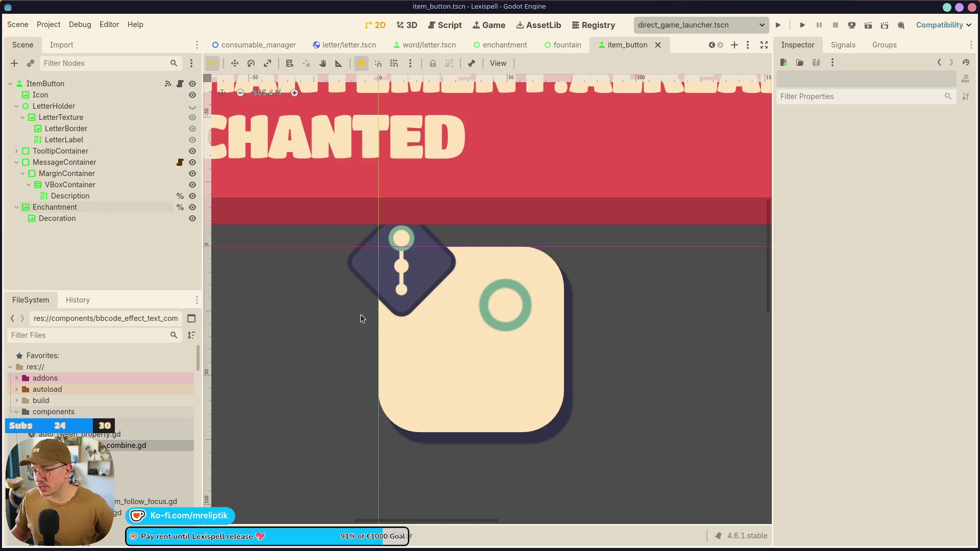
{"action": "left_click", "coordinate": [379, 269]}
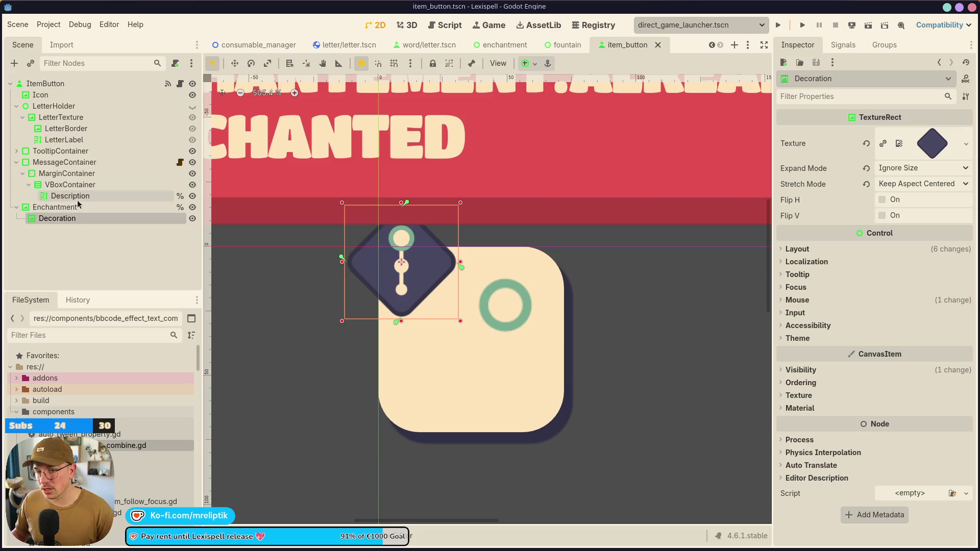
{"action": "left_click", "coordinate": [54, 207]}
{"action": "key", "text": "Up"}
{"action": "key", "text": "Left"}
{"action": "key", "text": "Up"}
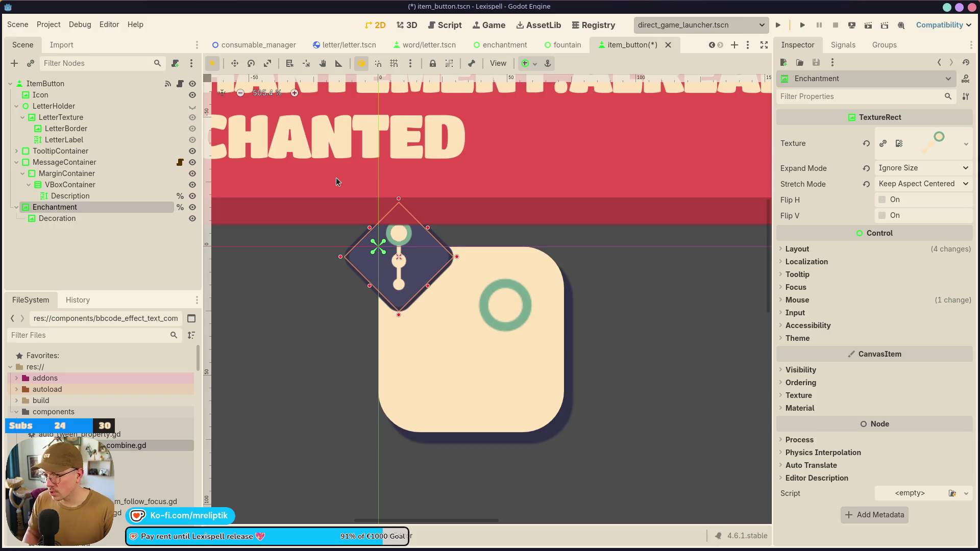
{"action": "key", "text": "Left"}
{"action": "key", "text": "Down"}
{"action": "key", "text": "Right"}
{"action": "key", "text": "ctrl+s"}
Check the fountain scene, then return to the item_button scene.
{"action": "left_click", "coordinate": [145, 227]}
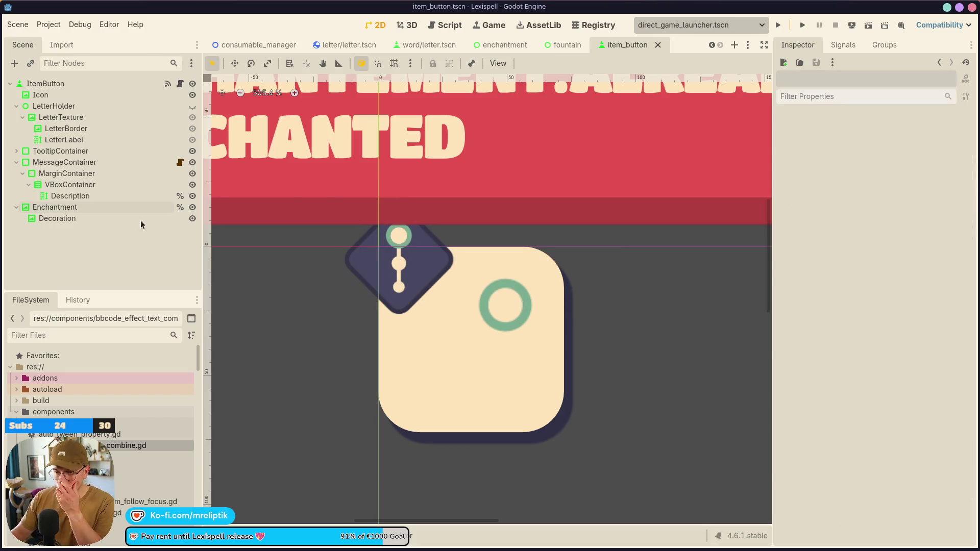
{"action": "left_click", "coordinate": [564, 45]}
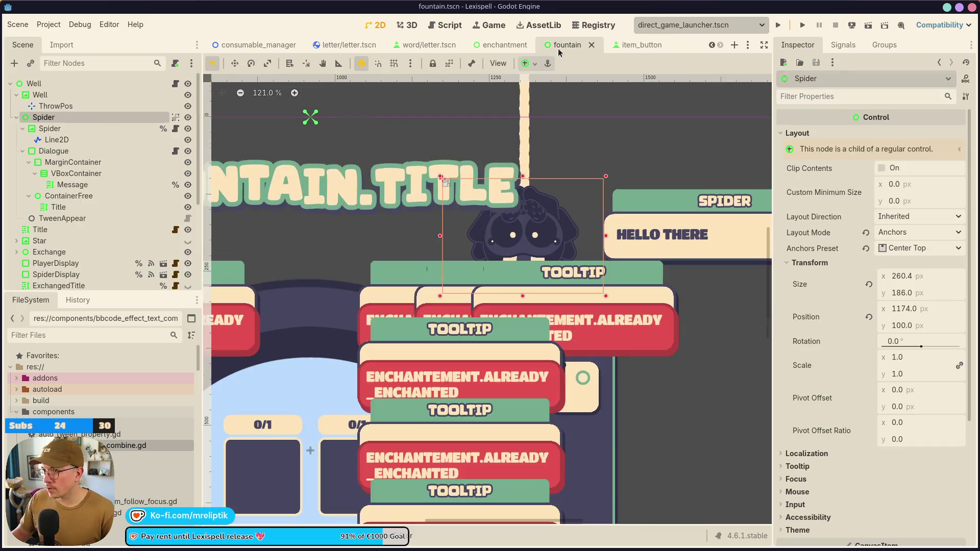
{"action": "scroll", "coordinate": [460, 156], "scroll_direction": "down", "scroll_amount": 2}
{"action": "left_click", "coordinate": [628, 45]}
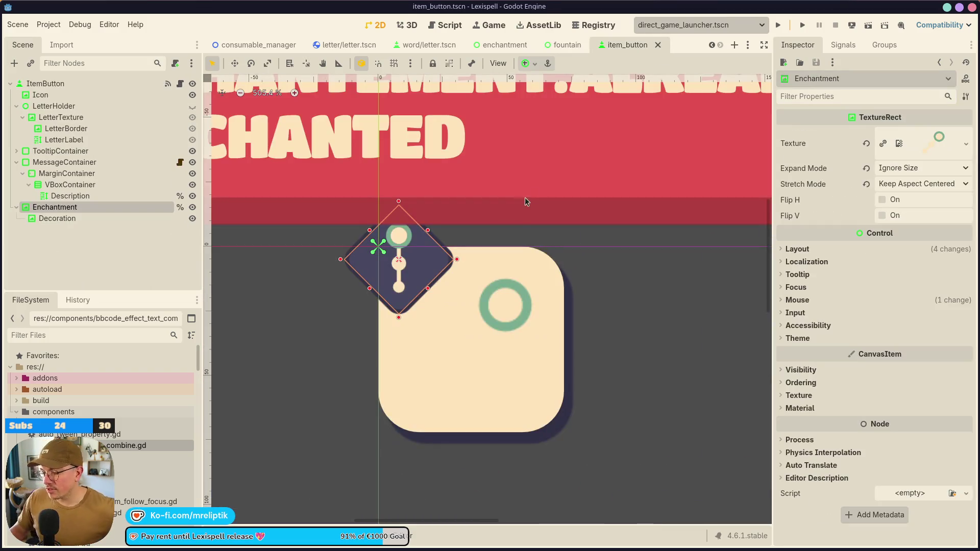
Select the ItemButton node and start Save As on its Normal StyleBoxFlat.
{"action": "left_click", "coordinate": [62, 85]}
{"action": "left_click", "coordinate": [64, 97]}
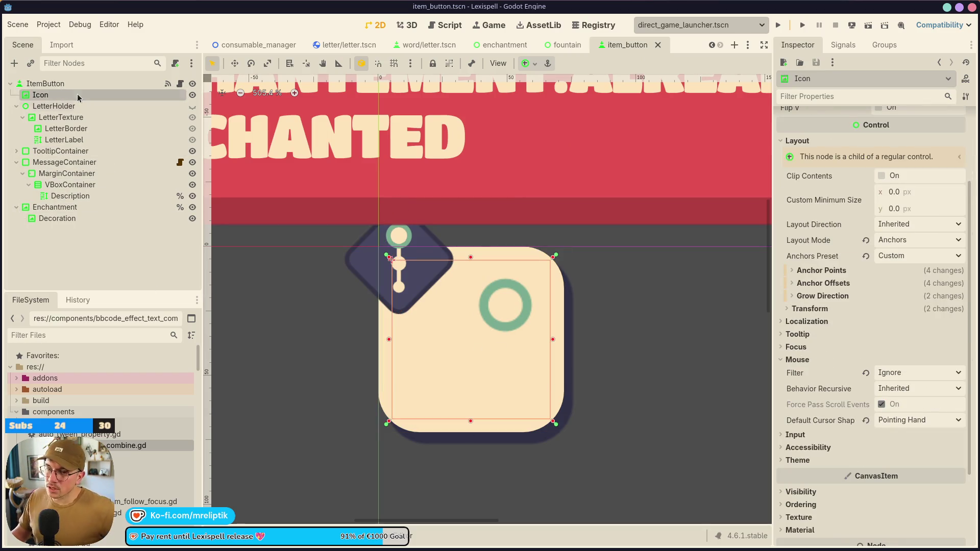
{"action": "left_click", "coordinate": [78, 84]}
{"action": "scroll", "coordinate": [745, 328], "scroll_direction": "down", "scroll_amount": 2}
{"action": "scroll", "coordinate": [746, 328], "scroll_direction": "down", "scroll_amount": 1}
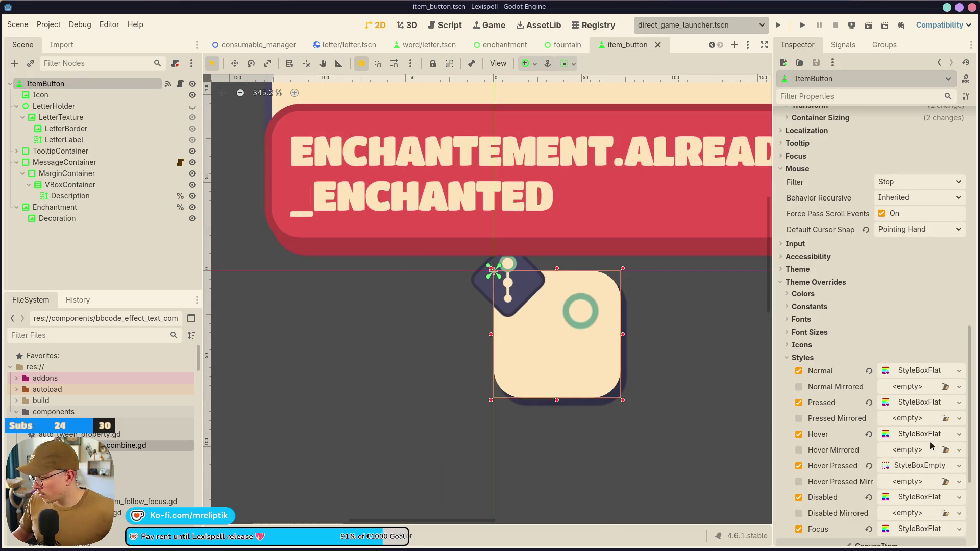
{"action": "scroll", "coordinate": [589, 371], "scroll_direction": "up", "scroll_amount": 1}
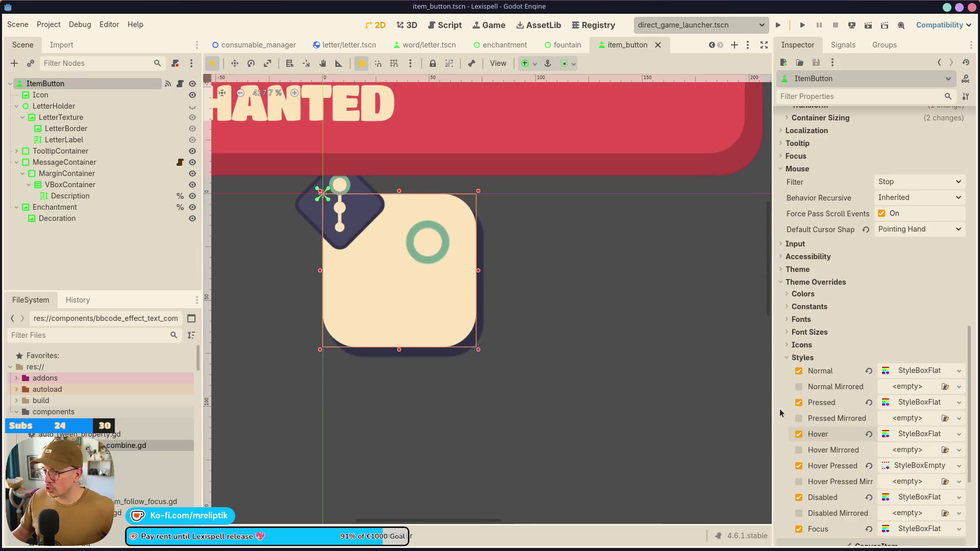
{"action": "left_click", "coordinate": [915, 371]}
{"action": "scroll", "coordinate": [843, 438], "scroll_direction": "down", "scroll_amount": 2}
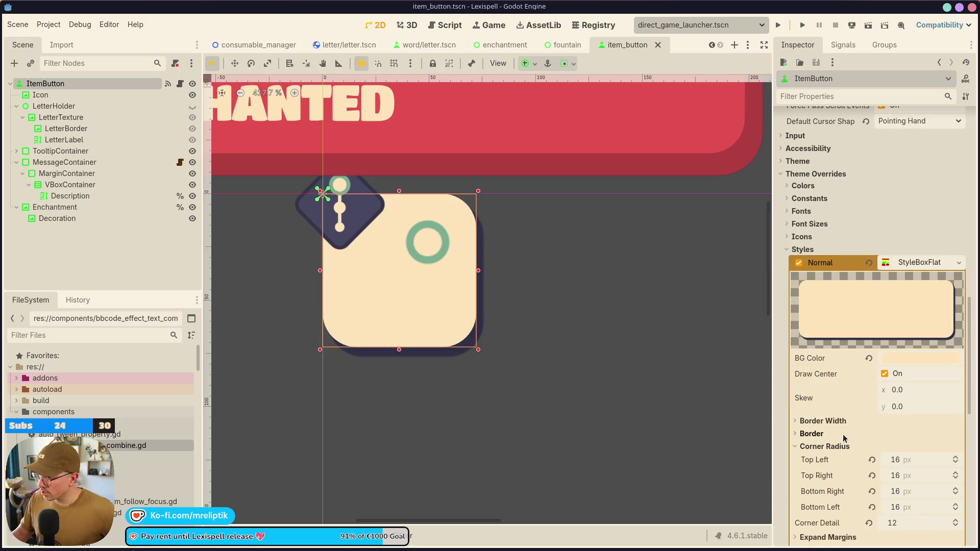
{"action": "mouse_move", "coordinate": [902, 364]}
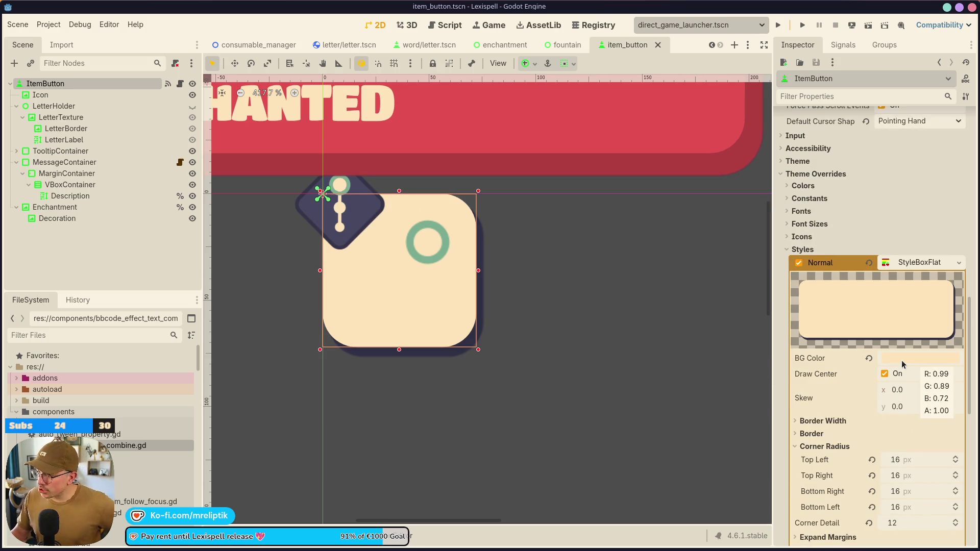
{"action": "left_click", "coordinate": [958, 262]}
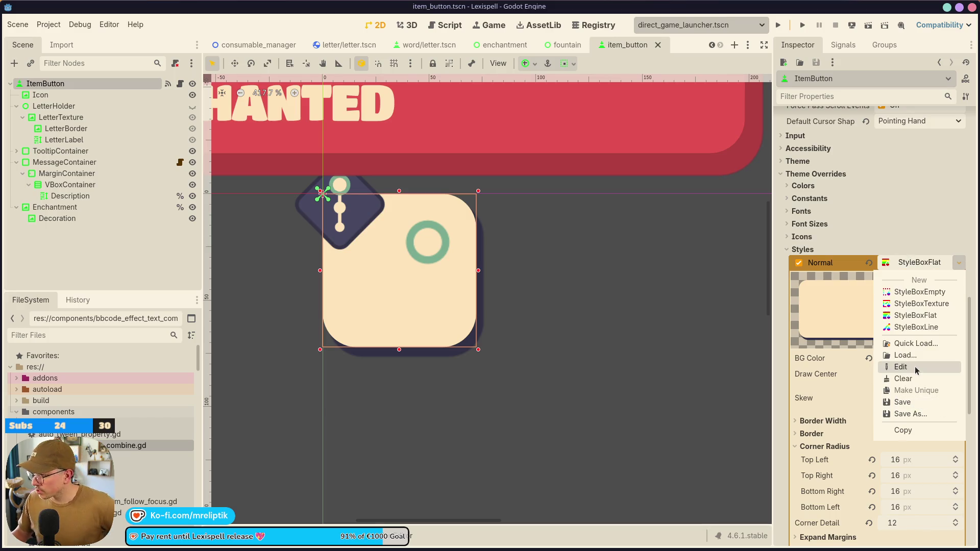
{"action": "left_click", "coordinate": [911, 414]}
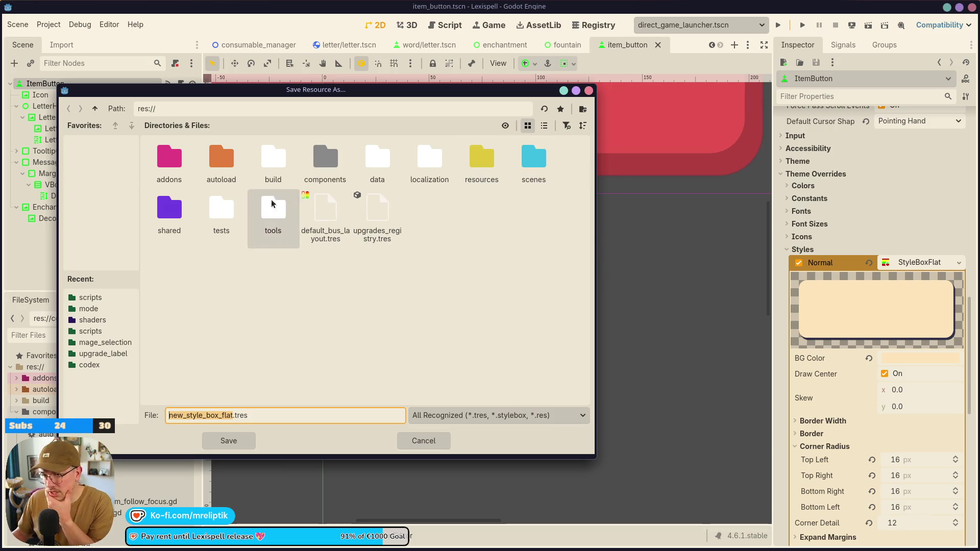
Browse the save dialog into the scenes/ui/item_button folder.
{"action": "double_click", "coordinate": [533, 158]}
{"action": "double_click", "coordinate": [525, 216]}
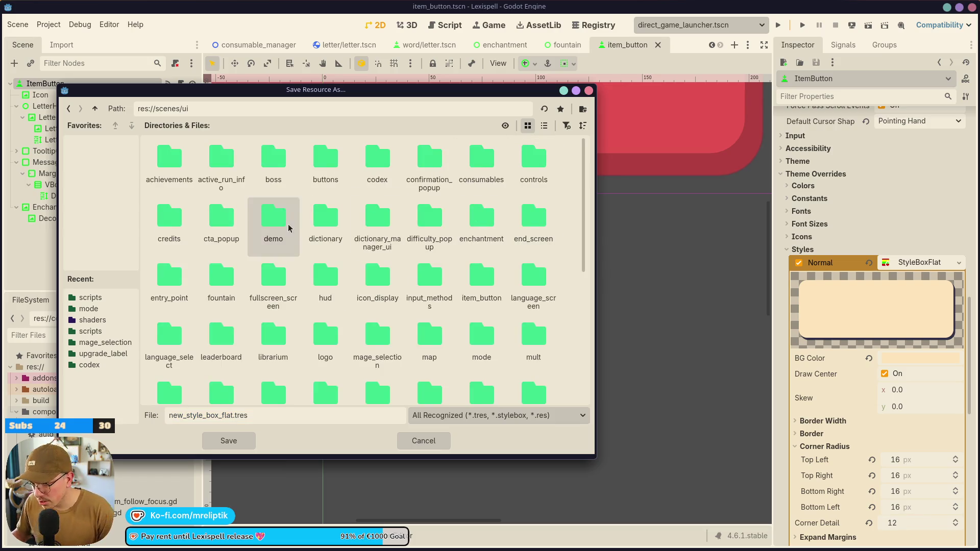
{"action": "scroll", "coordinate": [357, 307], "scroll_direction": "down", "scroll_amount": 1}
{"action": "scroll", "coordinate": [391, 263], "scroll_direction": "up", "scroll_amount": 1}
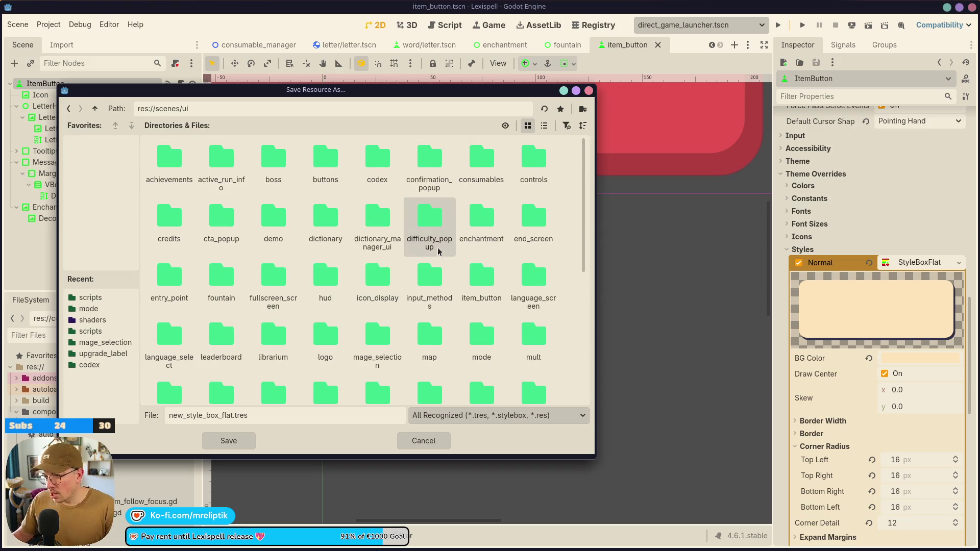
{"action": "scroll", "coordinate": [372, 266], "scroll_direction": "down", "scroll_amount": 3}
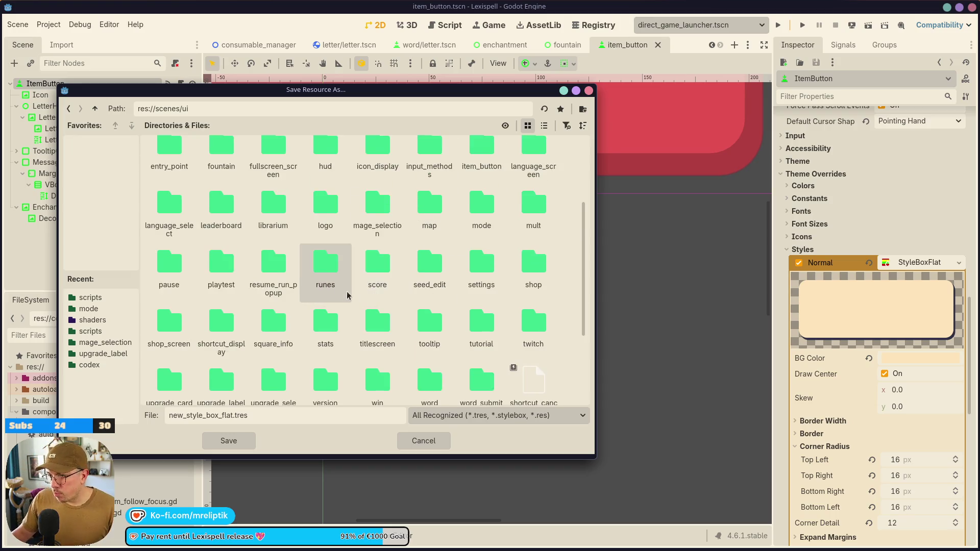
{"action": "scroll", "coordinate": [372, 287], "scroll_direction": "down", "scroll_amount": 3}
{"action": "scroll", "coordinate": [347, 266], "scroll_direction": "up", "scroll_amount": 6}
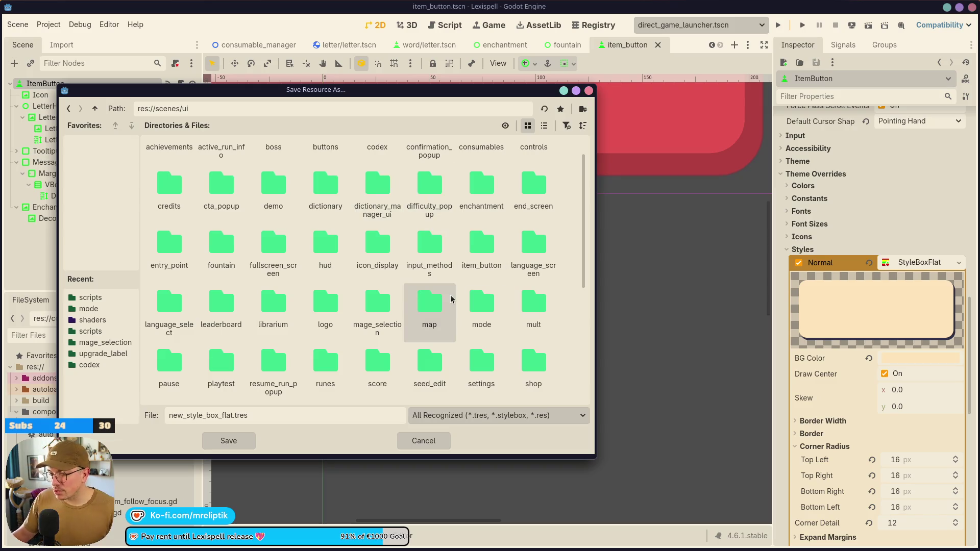
{"action": "double_click", "coordinate": [482, 240]}
{"action": "right_click", "coordinate": [260, 250]}
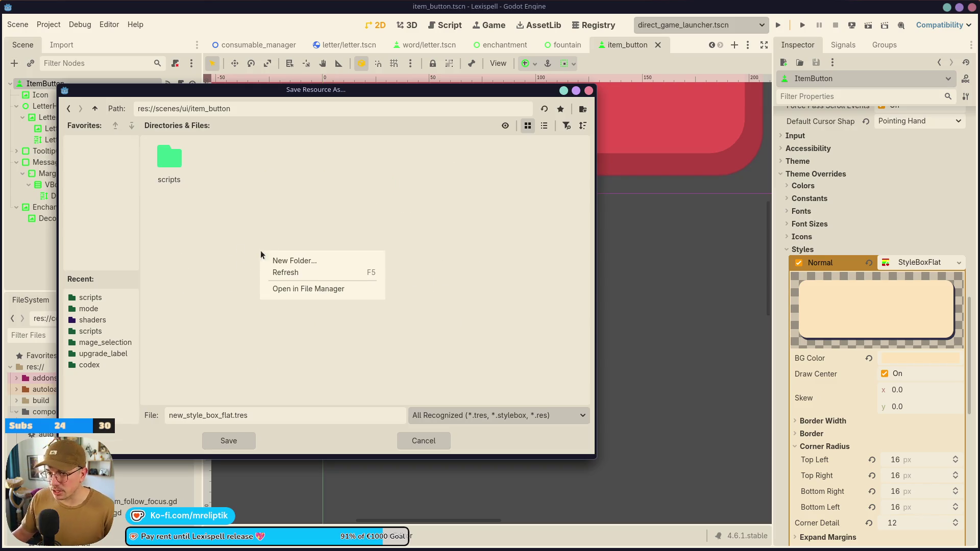
{"action": "left_click", "coordinate": [327, 260]}
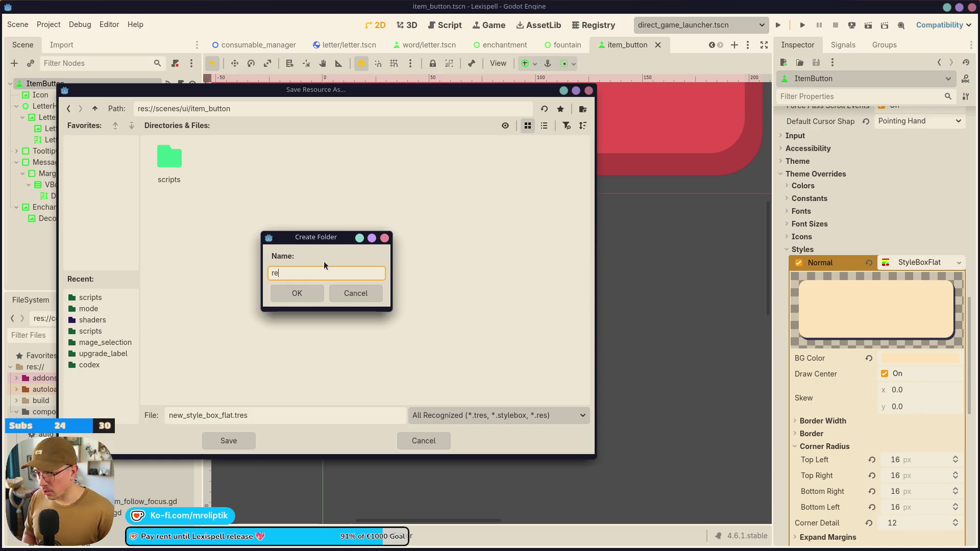
{"action": "key", "text": "Escape"}
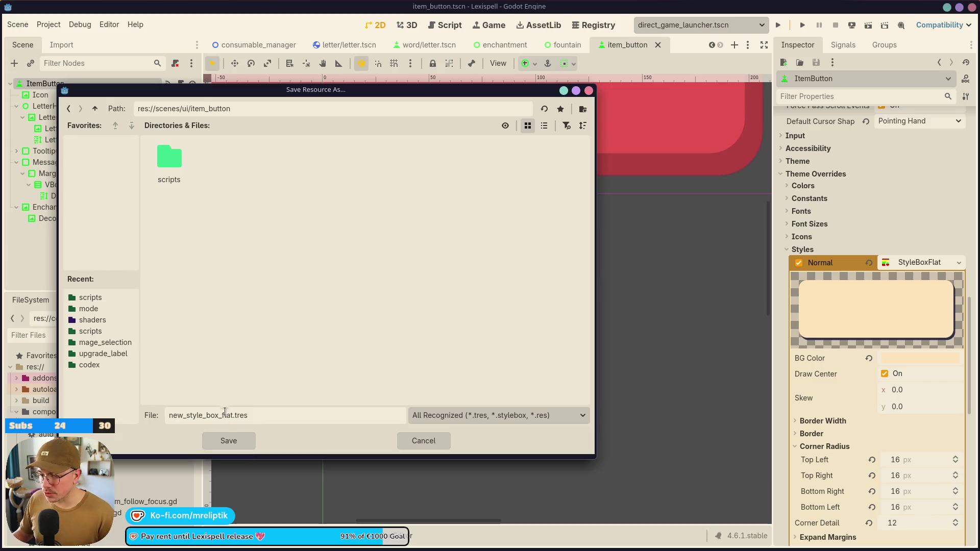
Replace the default name with a style_normal file name and save the .tres resource.
{"action": "left_click_drag", "start_coordinate": [233, 415], "coordinate": [163, 414]}
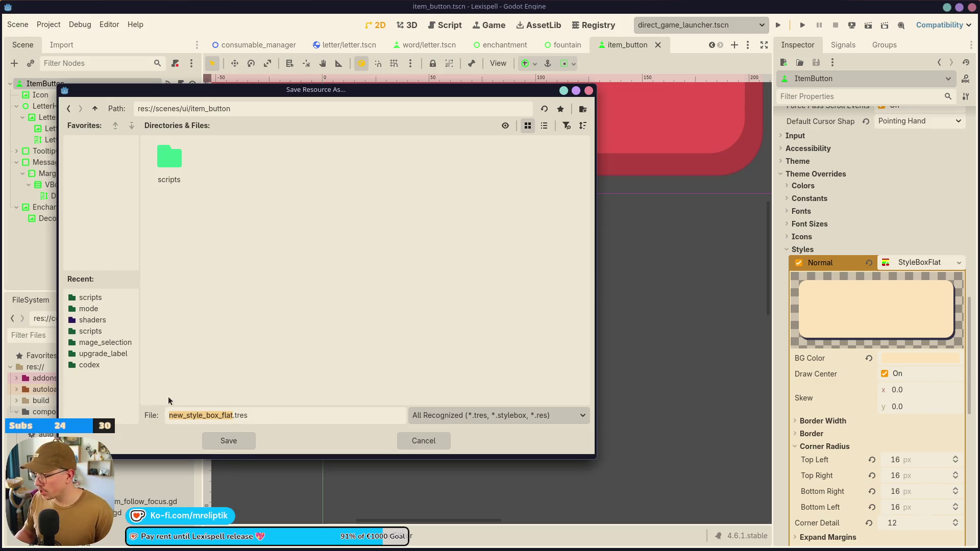
{"action": "key", "text": "BackSpace"}
{"action": "type", "text": "style_nn"}
{"action": "key", "text": "BackSpace"}
{"action": "type", "text": "i"}
{"action": "type", "text": "rmal_"}
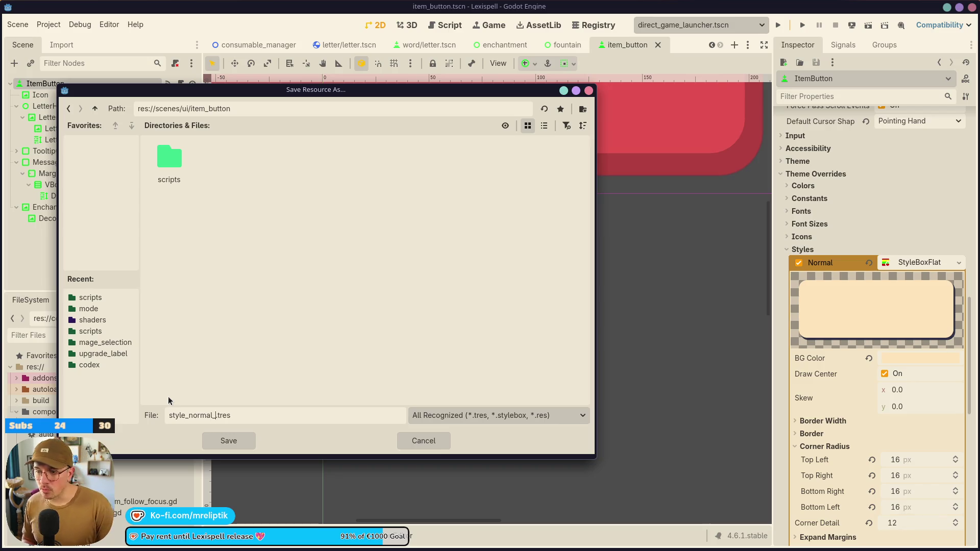
{"action": "type", "text": "button"}
{"action": "key", "text": "Return"}
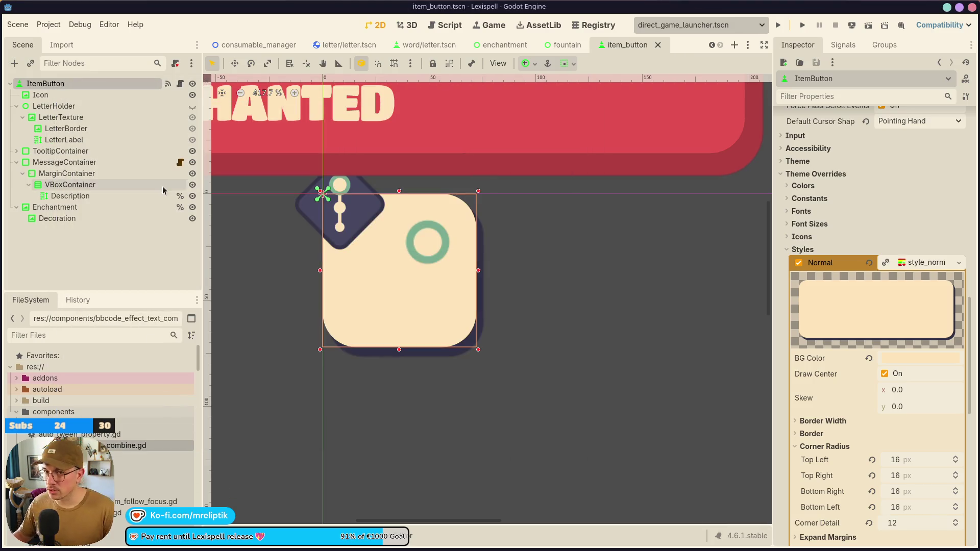
Make the Normal style unique, set its BG Color to the dark purple swatch, and save the scene.
{"action": "left_click", "coordinate": [959, 262]}
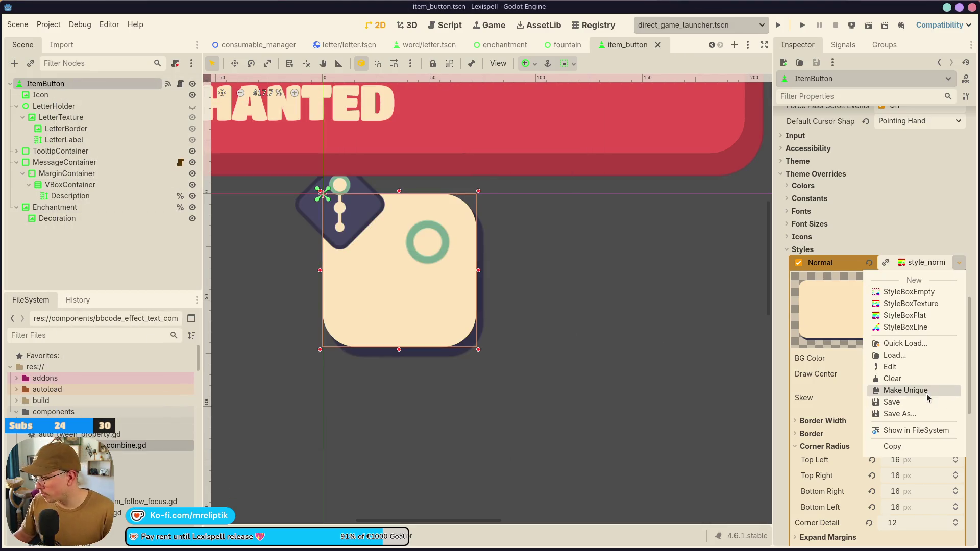
{"action": "left_click", "coordinate": [905, 391]}
{"action": "left_click", "coordinate": [918, 362]}
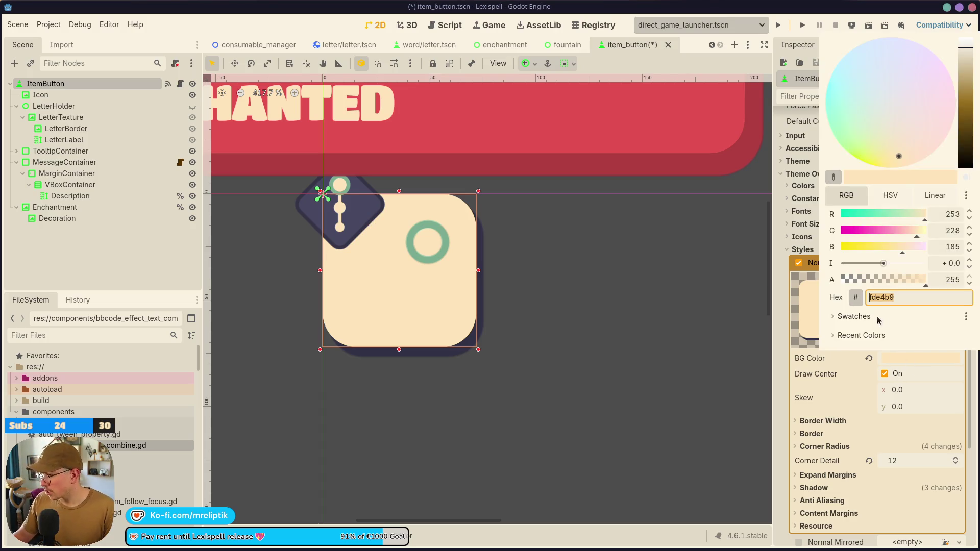
{"action": "left_click", "coordinate": [879, 317]}
{"action": "left_click", "coordinate": [886, 336]}
{"action": "left_click", "coordinate": [810, 385]}
{"action": "key", "text": "ctrl+s"}
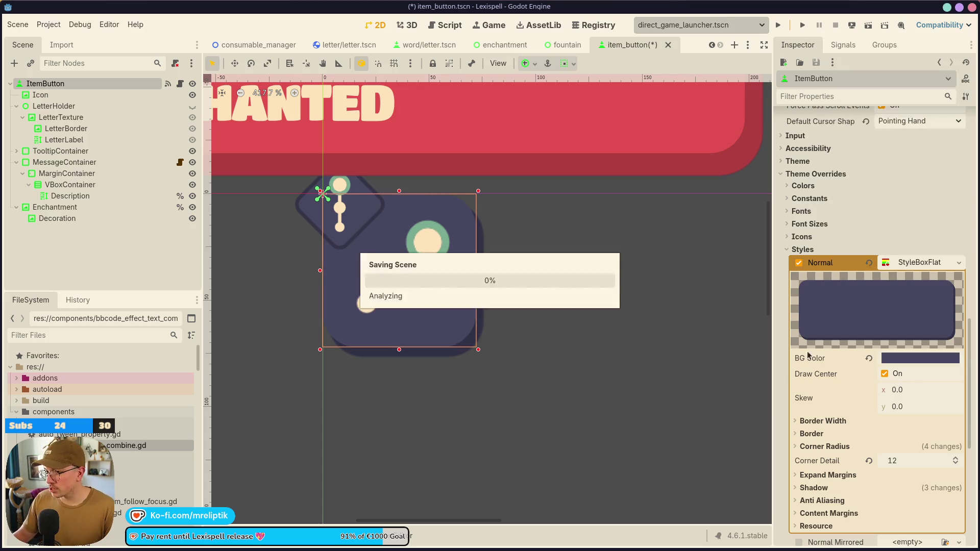
Save the dark Normal style as style_normal_dark.tres.
{"action": "left_click", "coordinate": [959, 263]}
{"action": "left_click", "coordinate": [913, 414]}
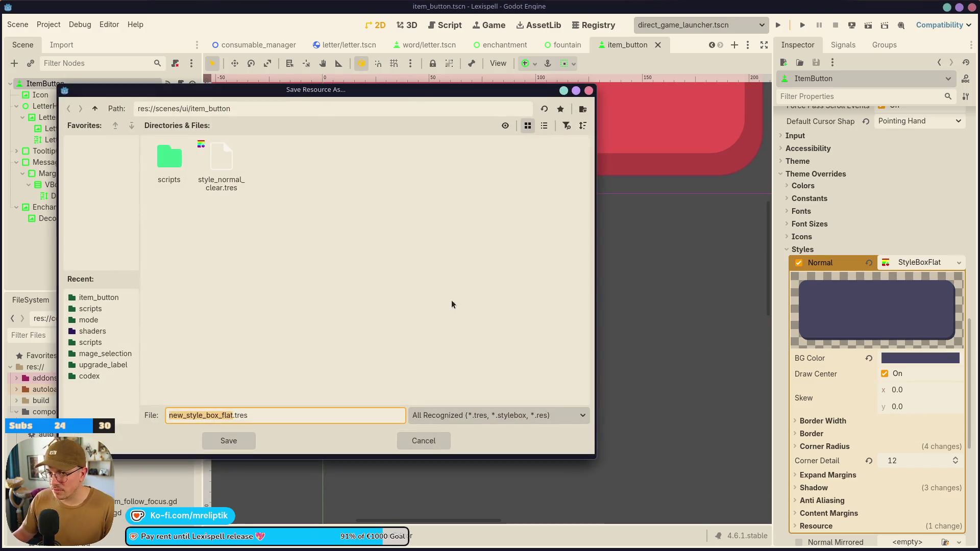
{"action": "type", "text": "style_normal"}
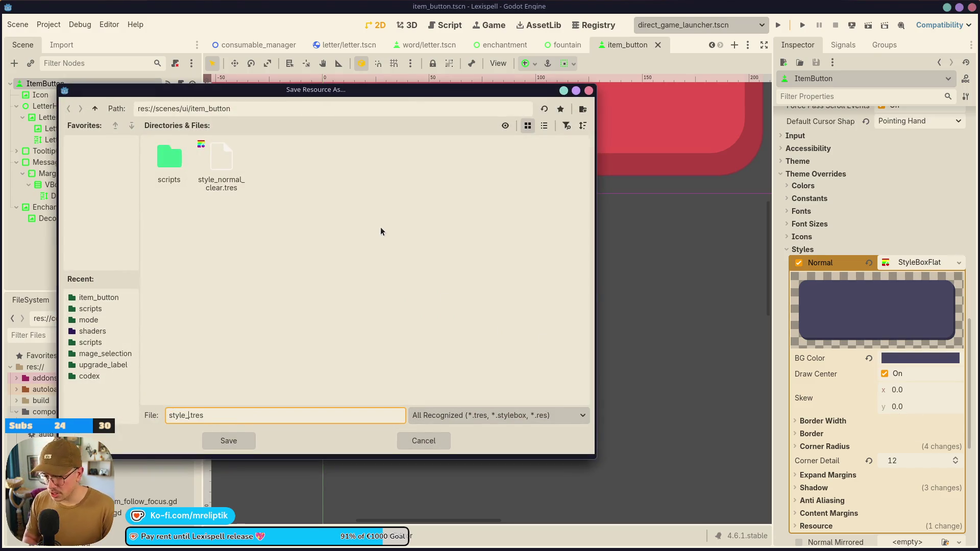
{"action": "type", "text": "_"}
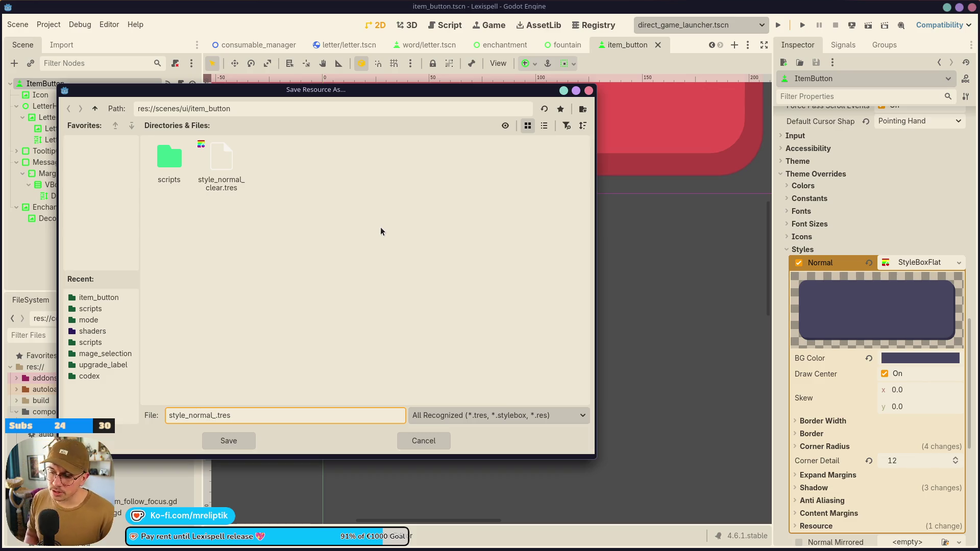
{"action": "type", "text": "dark"}
{"action": "key", "text": "Return"}
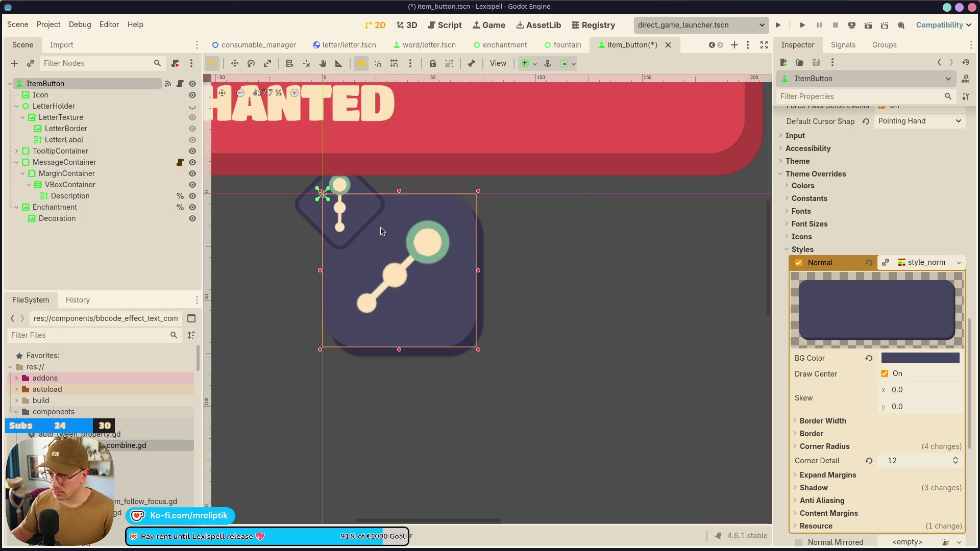
{"action": "left_click", "coordinate": [67, 335]}
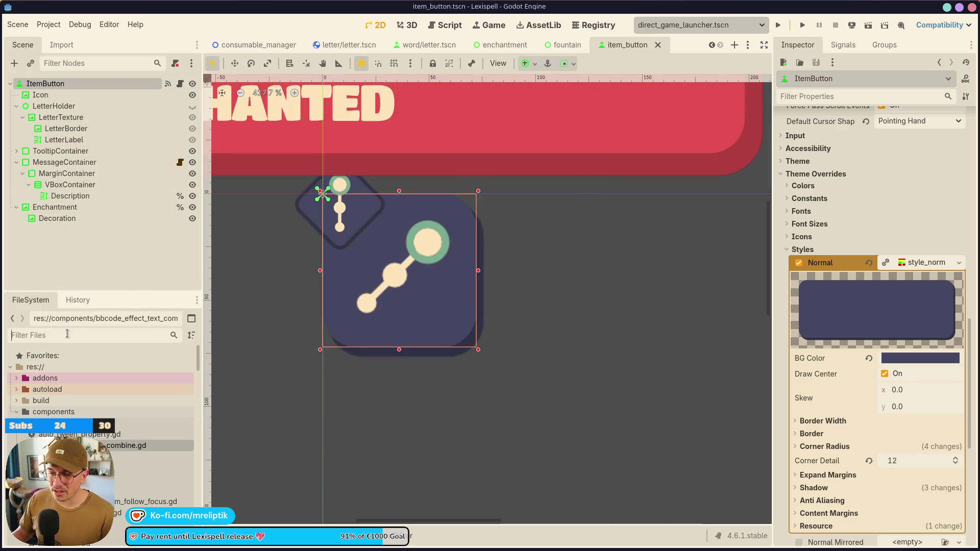
Filter the FileSystem by 'style_' and rename style_normal_clear.tres to style_normal_light.tres.
{"action": "type", "text": "style_"}
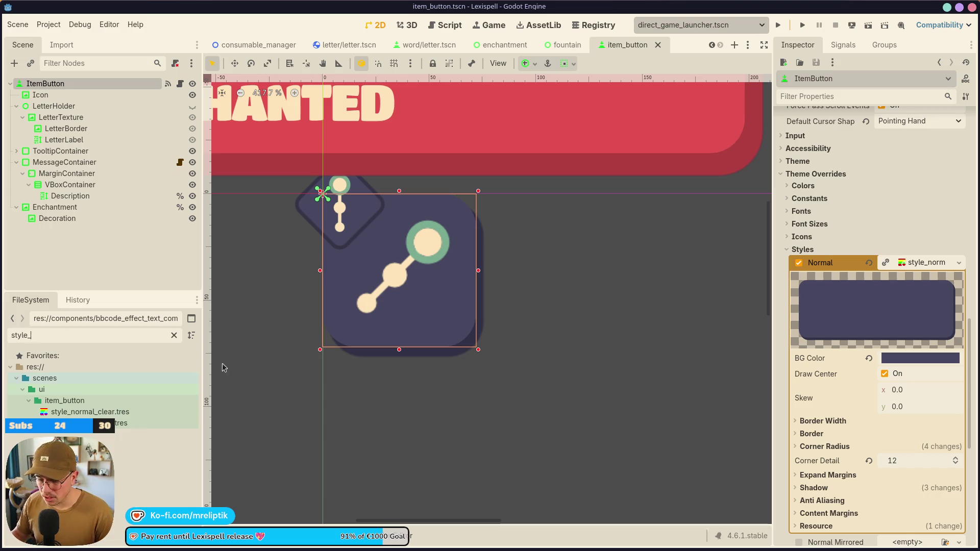
{"action": "left_click", "coordinate": [125, 413]}
{"action": "right_click", "coordinate": [125, 413]}
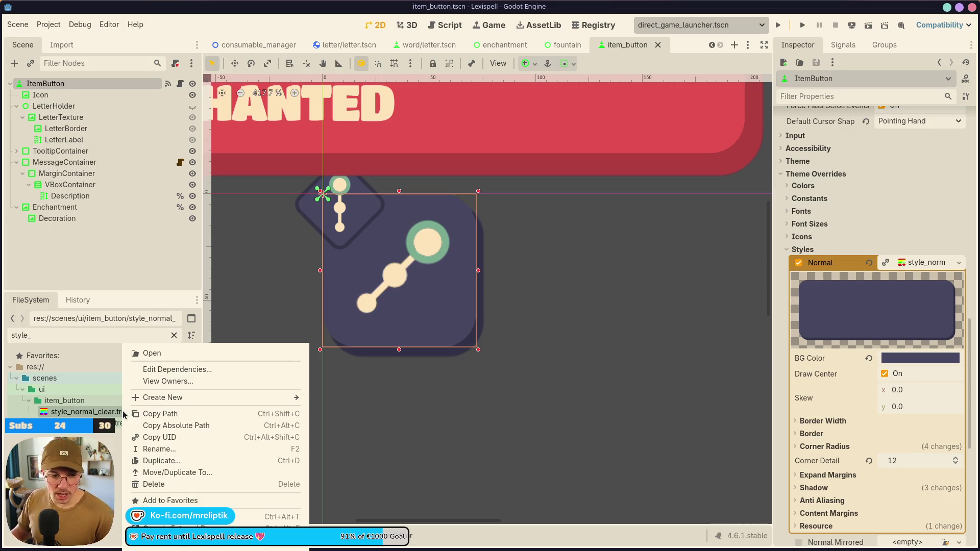
{"action": "left_click", "coordinate": [159, 448]}
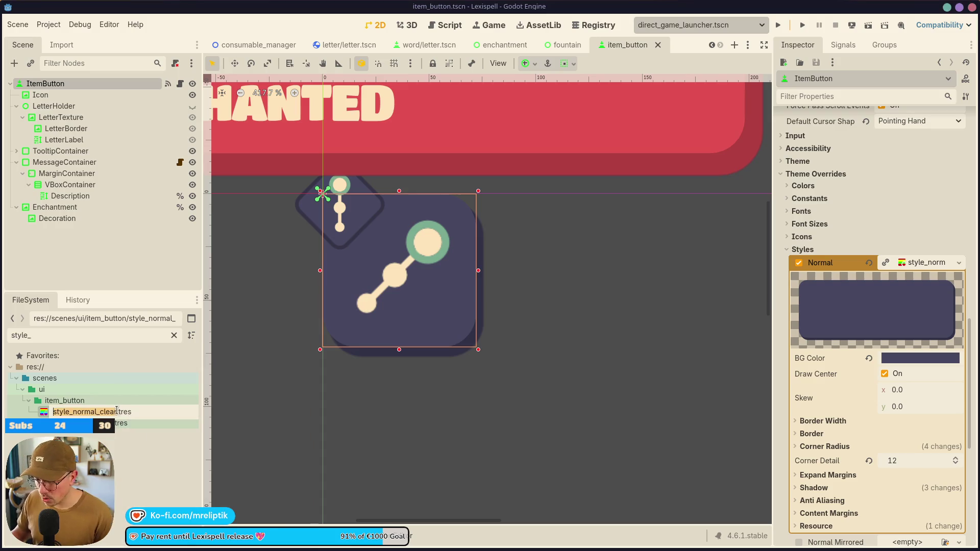
{"action": "key", "text": "BackSpace"}
{"action": "key", "text": "BackSpace"}
{"action": "key", "text": "BackSpace"}
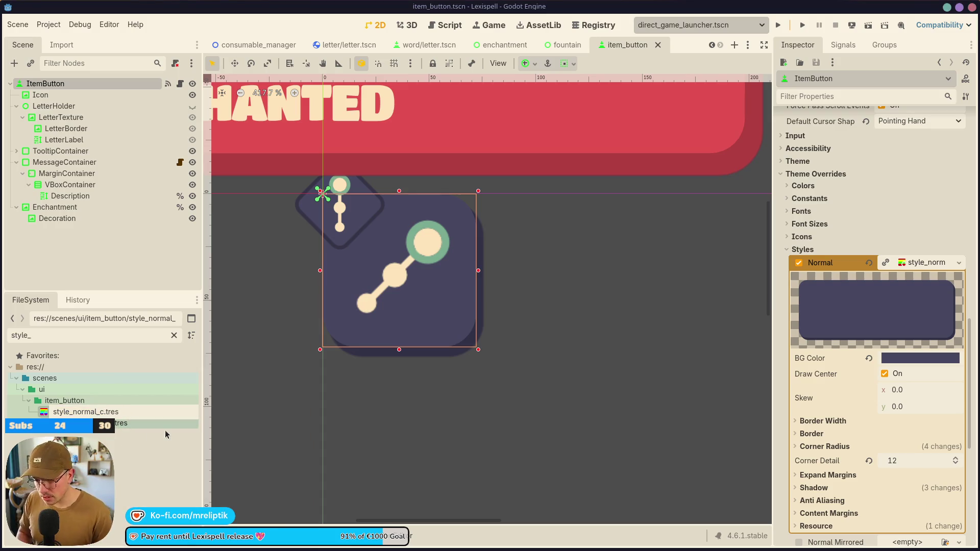
{"action": "type", "text": "light"}
{"action": "key", "text": "Return"}
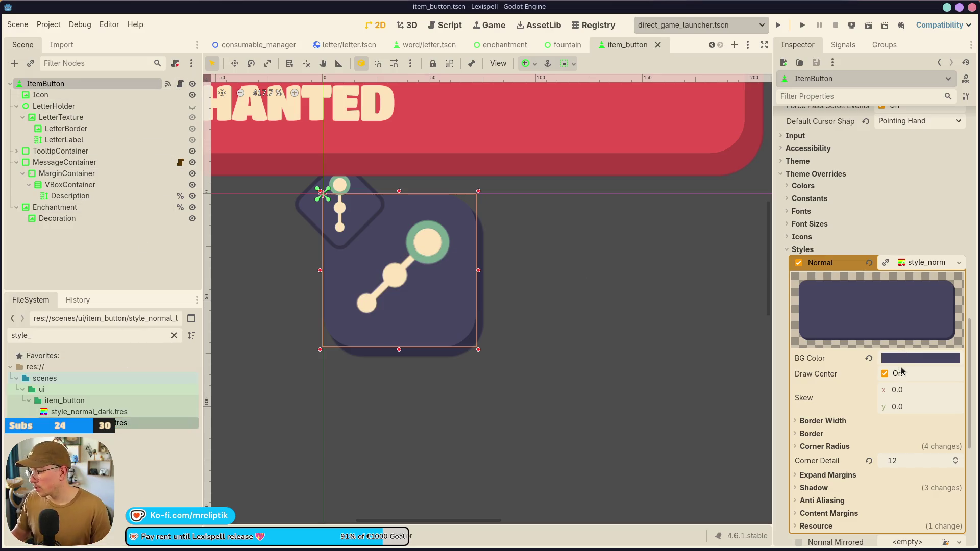
{"action": "left_click", "coordinate": [959, 262]}
Quick Load style_normal_light.tres as the button's Normal style and save the scene.
{"action": "left_click", "coordinate": [913, 344]}
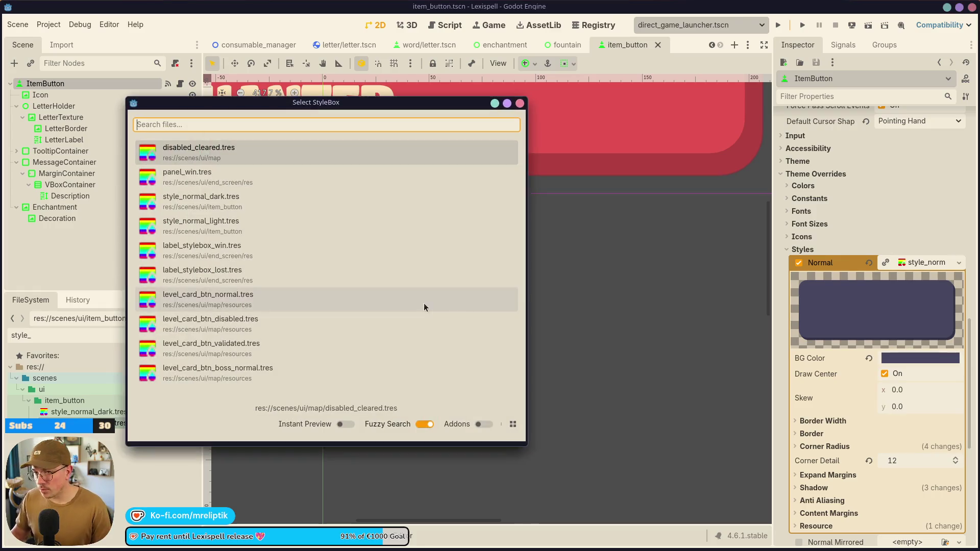
{"action": "type", "text": "light"}
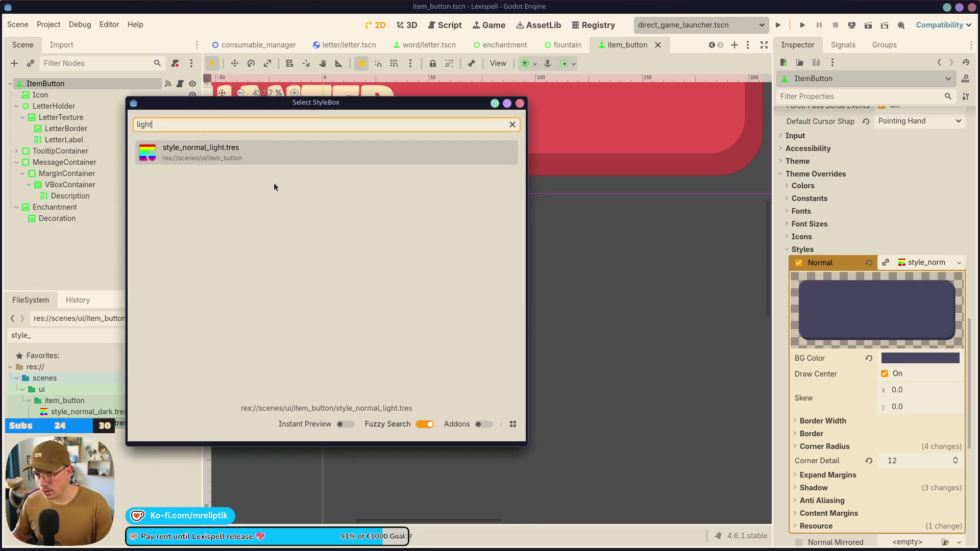
{"action": "double_click", "coordinate": [250, 158]}
{"action": "left_click", "coordinate": [178, 236]}
{"action": "key", "text": "ctrl+s"}
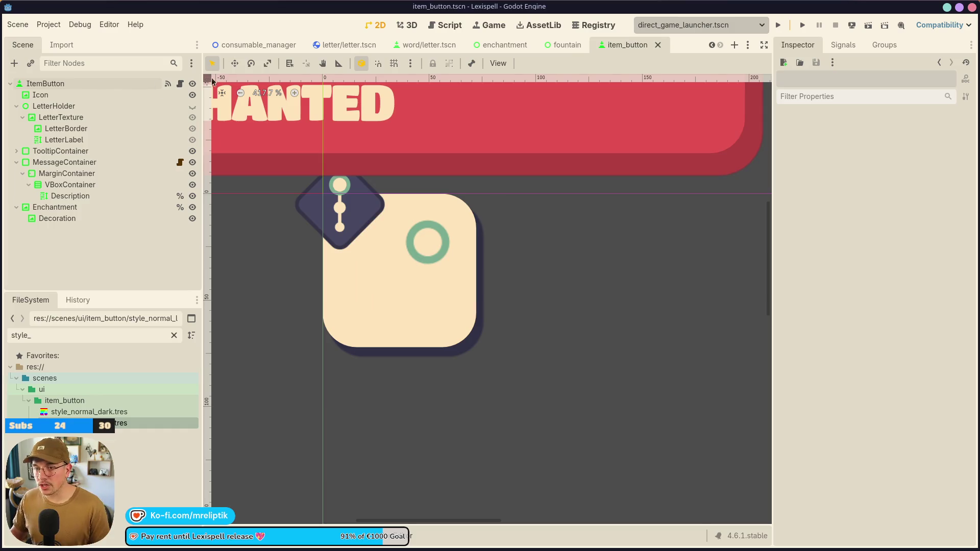
Give the Icon node the potion texture, save, and open item_button.gd.
{"action": "left_click", "coordinate": [78, 94]}
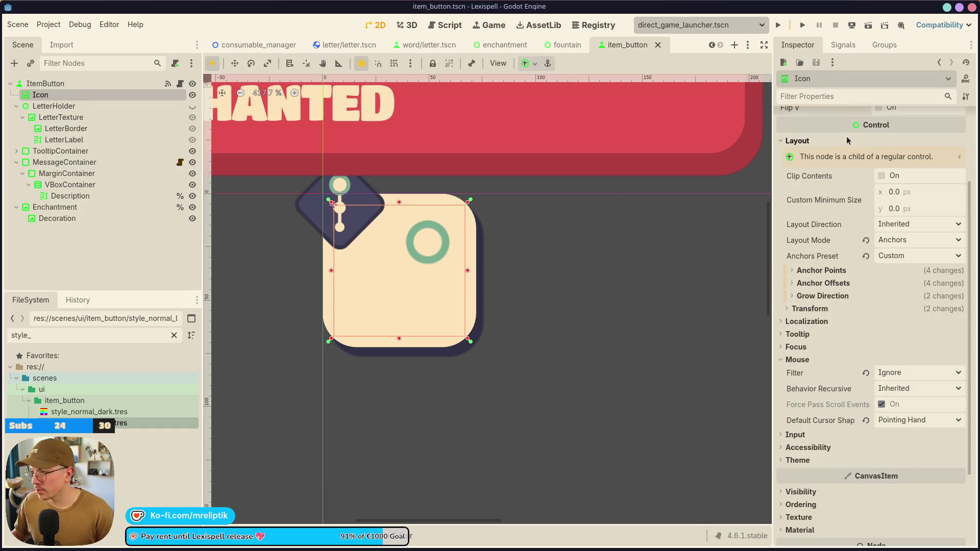
{"action": "left_click", "coordinate": [959, 143]}
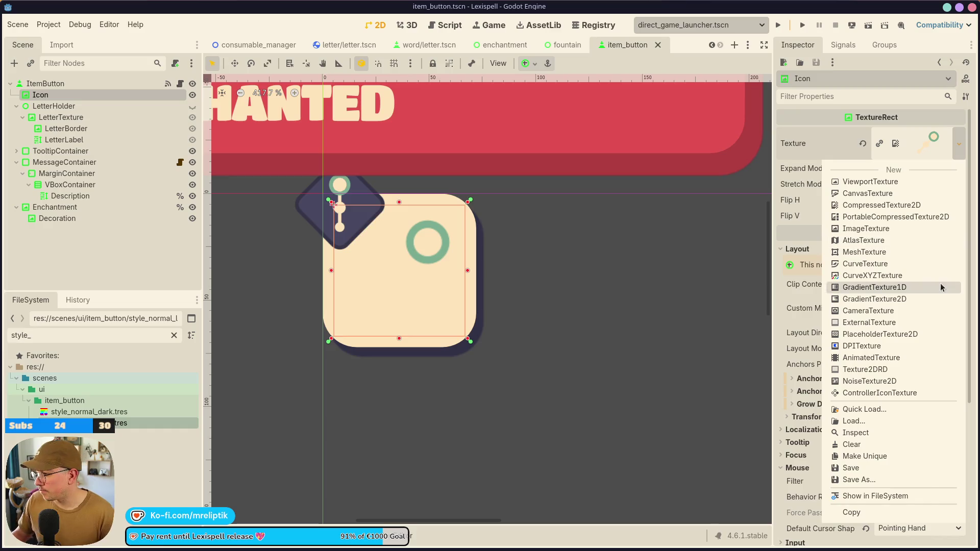
{"action": "left_click", "coordinate": [848, 407]}
{"action": "type", "text": "potion"}
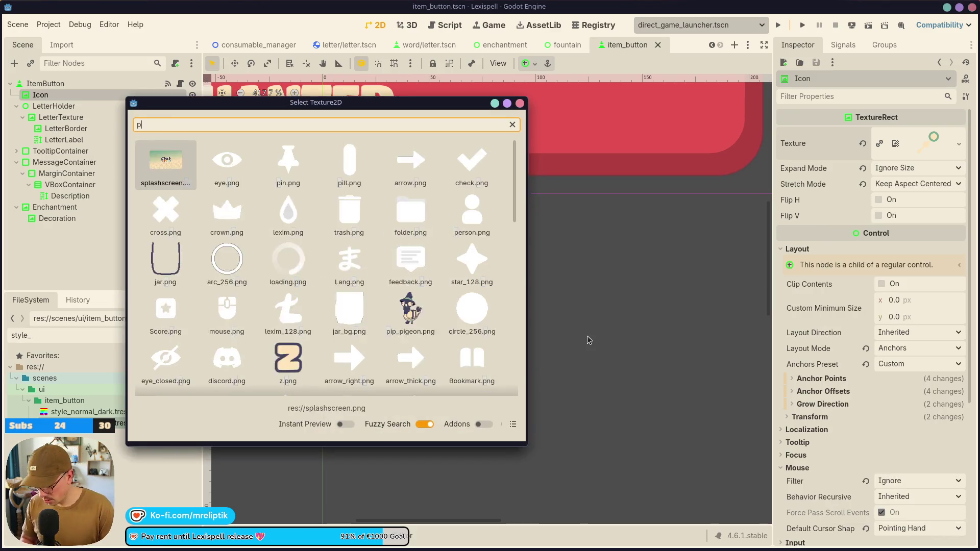
{"action": "key", "text": "Return"}
{"action": "key", "text": "ctrl+s"}
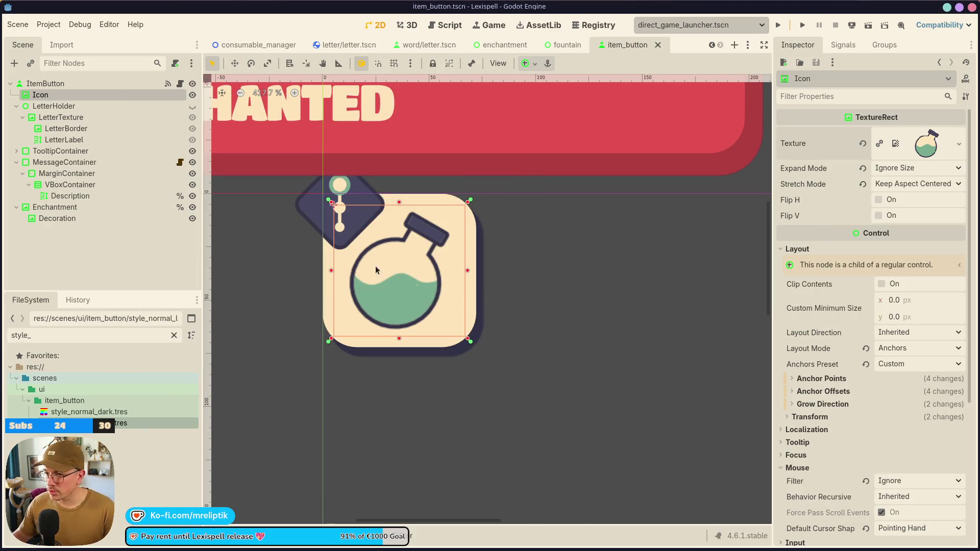
{"action": "left_click", "coordinate": [179, 83]}
{"action": "scroll", "coordinate": [319, 256], "scroll_direction": "up", "scroll_amount": 20}
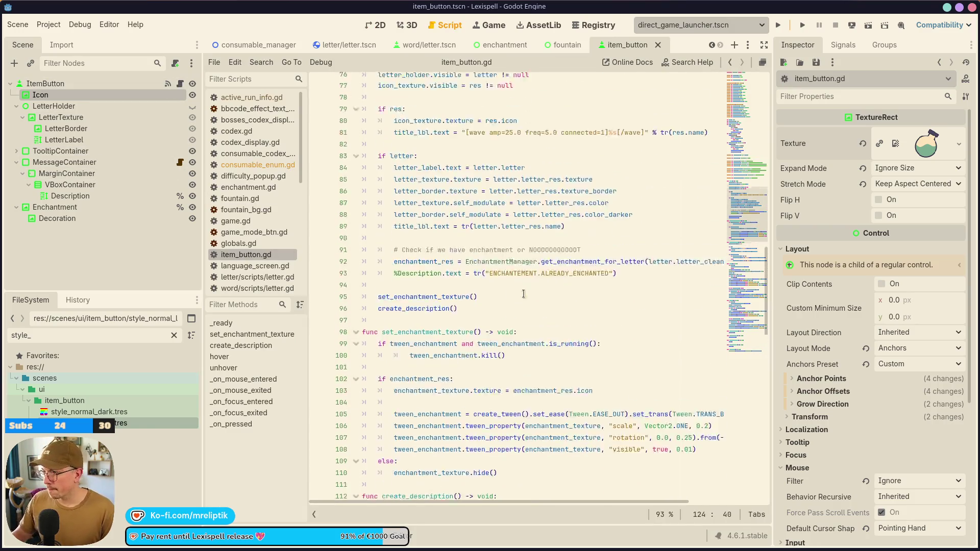
On line 31 of item_button.gd, declare an exported style_normal_dark StyleBoxFlat preloading style_normal_dark.tres.
{"action": "left_click_drag", "start_coordinate": [311, 213], "coordinate": [267, 213]}
{"action": "scroll", "coordinate": [515, 324], "scroll_direction": "down", "scroll_amount": 3}
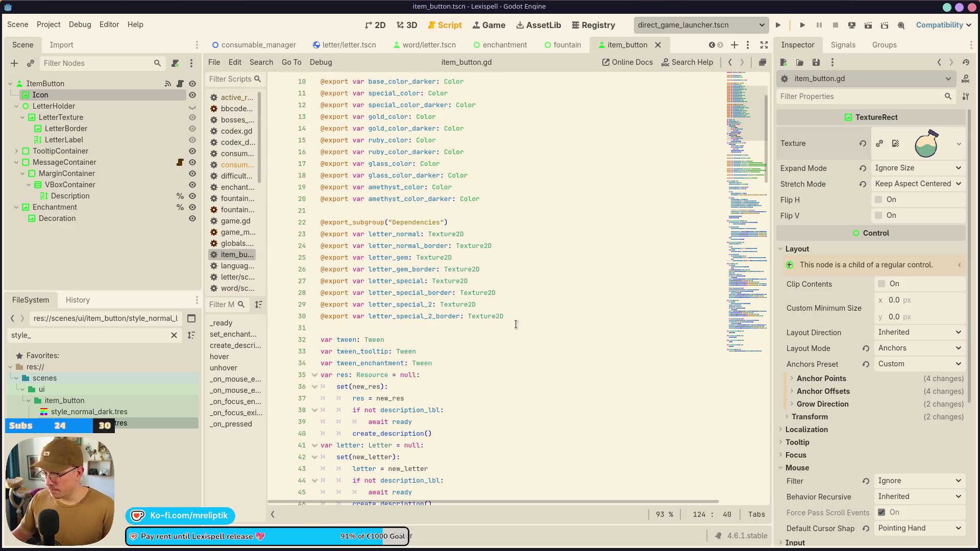
{"action": "left_click", "coordinate": [531, 314]}
{"action": "key", "text": "Return"}
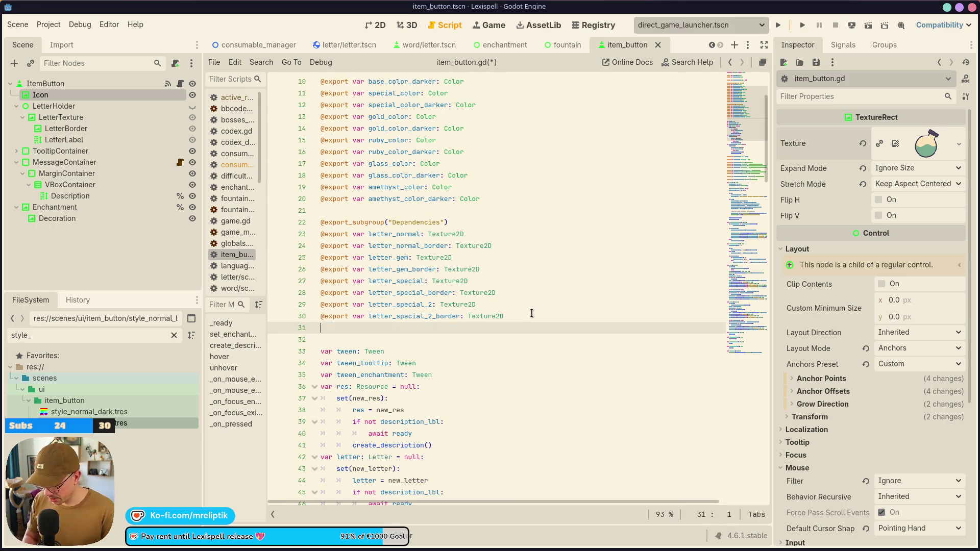
{"action": "type", "text": "@export var "}
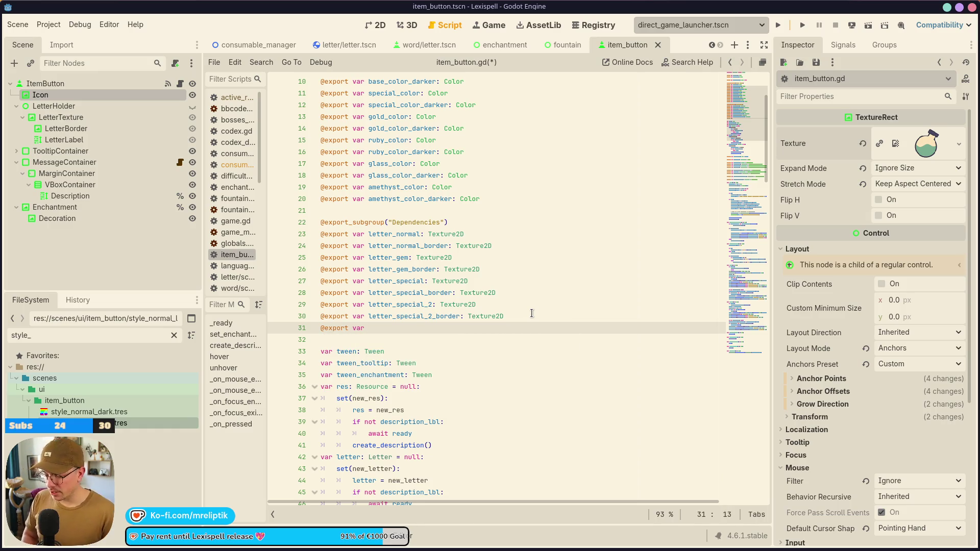
{"action": "type", "text": "styme_n"}
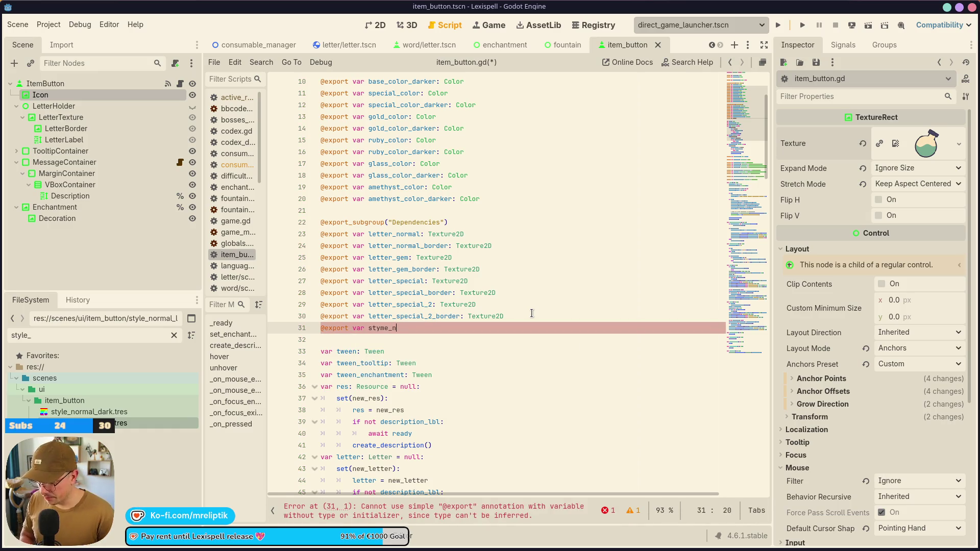
{"action": "key", "text": "BackSpace"}
{"action": "key", "text": "BackSpace"}
{"action": "key", "text": "BackSpace"}
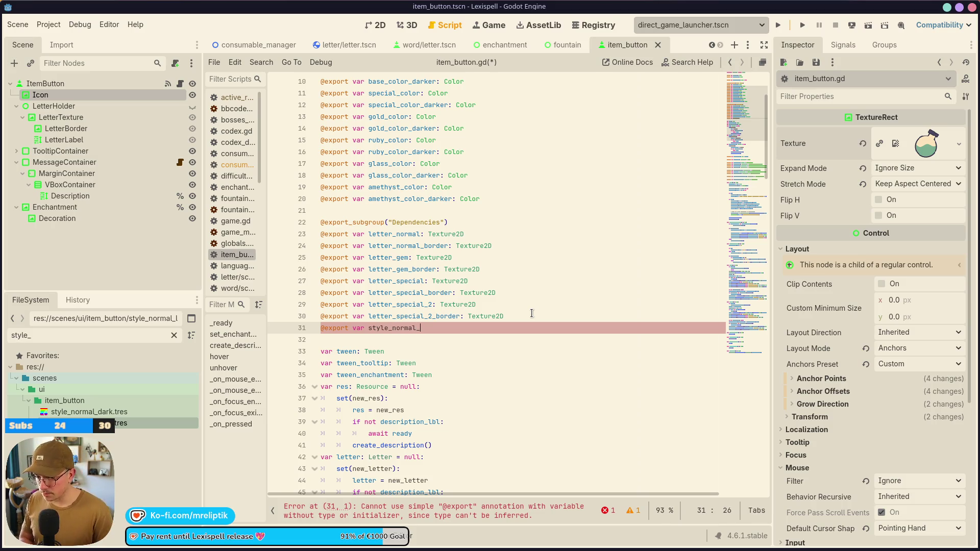
{"action": "type", "text": "ark: T"}
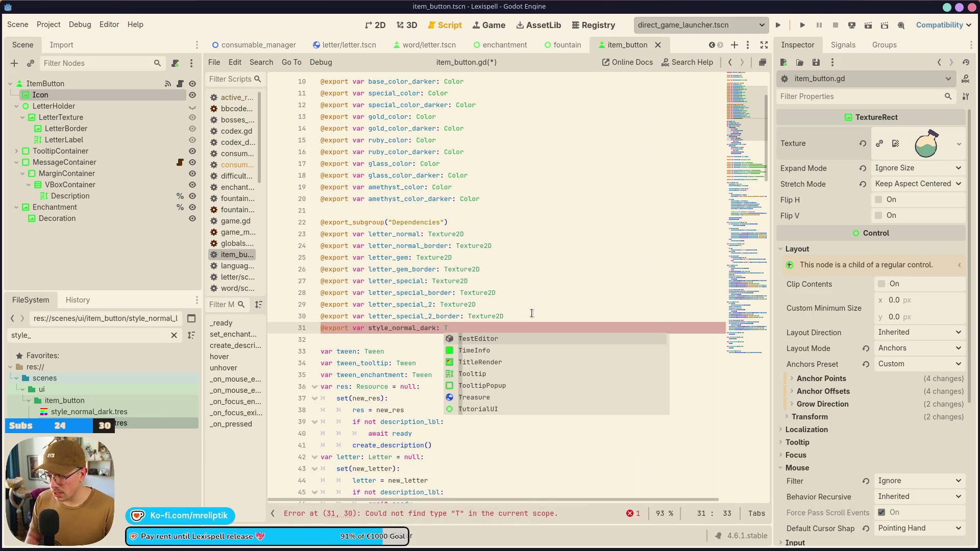
{"action": "key", "text": "BackSpace"}
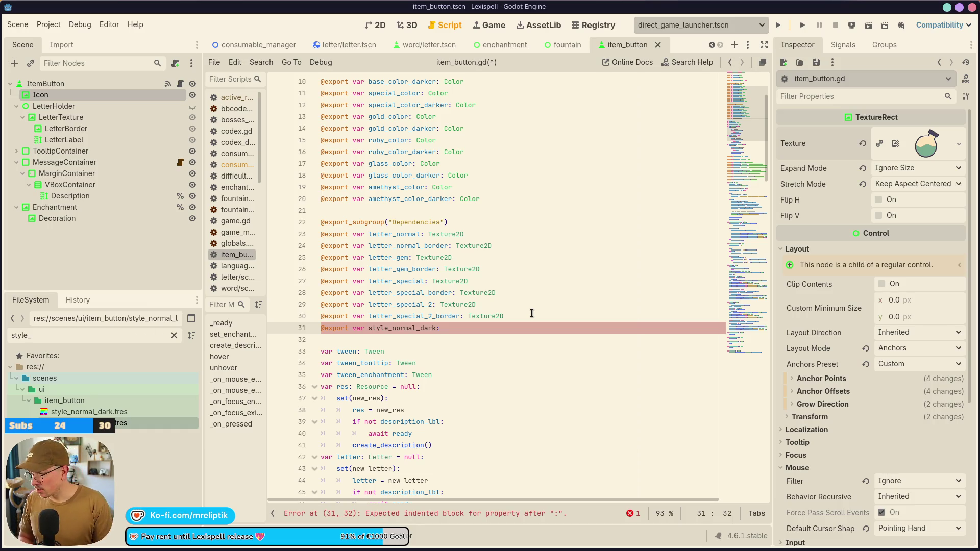
{"action": "type", "text": "tyleBoxFlat ="}
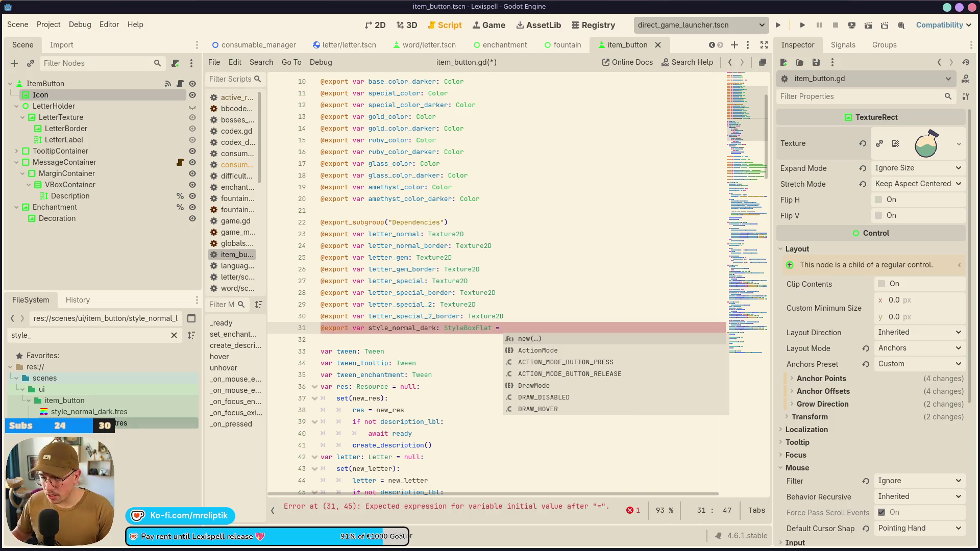
{"action": "mouse_move", "coordinate": [89, 412]}
{"action": "left_mouse_down"}
{"action": "mouse_move", "coordinate": [505, 365]}
{"action": "mouse_move", "coordinate": [519, 329]}
{"action": "left_mouse_up"}
{"action": "double_click", "coordinate": [408, 329]}
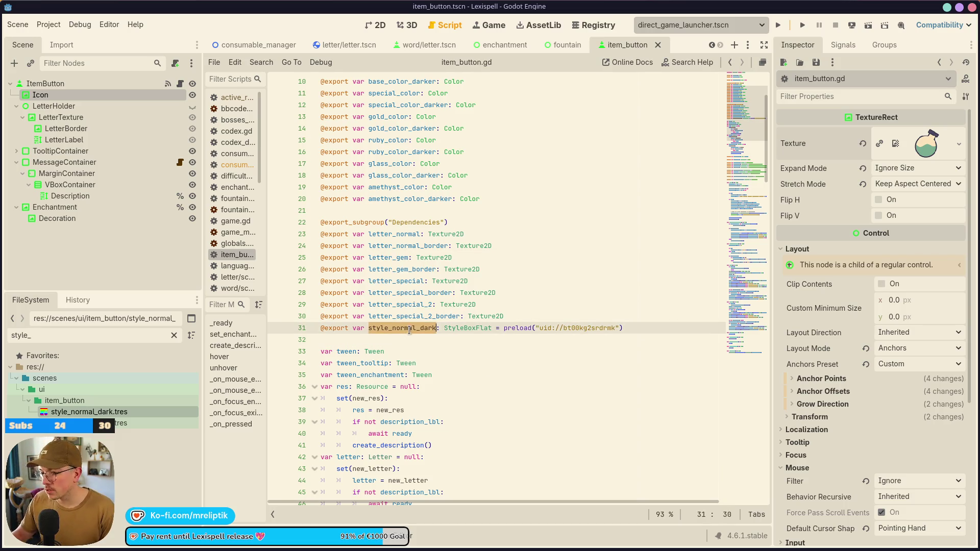
{"action": "scroll", "coordinate": [462, 391], "scroll_direction": "down", "scroll_amount": 2}
{"action": "scroll", "coordinate": [460, 406], "scroll_direction": "up", "scroll_amount": 5}
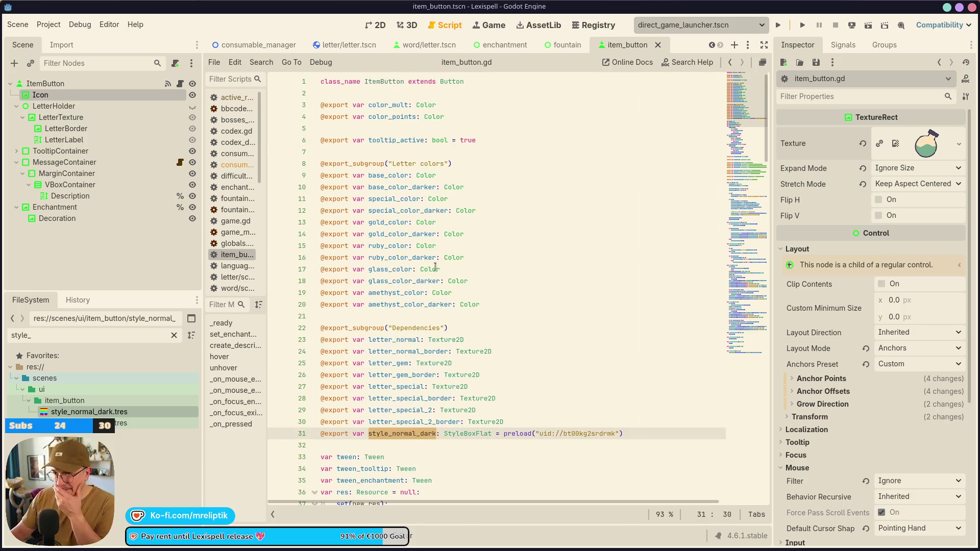
{"action": "left_click", "coordinate": [381, 129]}
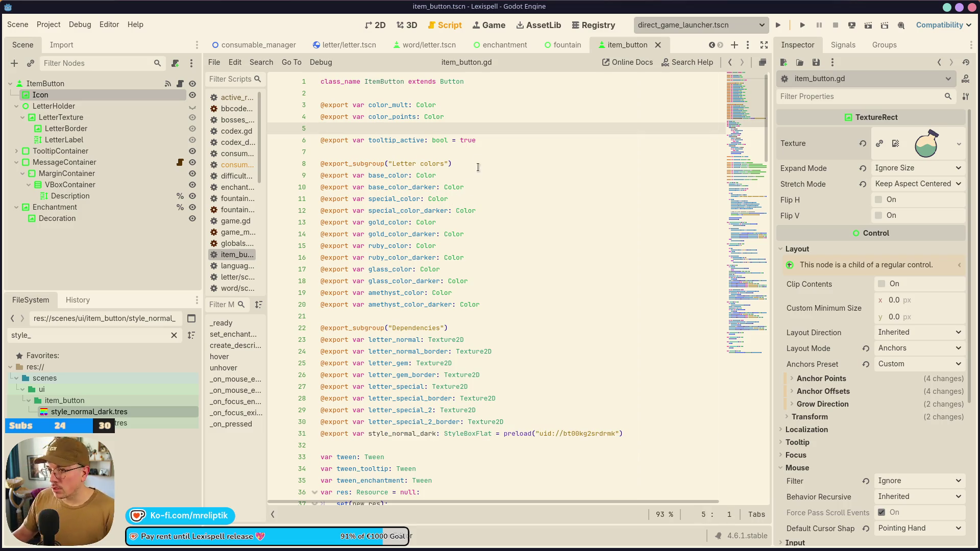
{"action": "key", "text": "Down"}
{"action": "key", "text": "Down"}
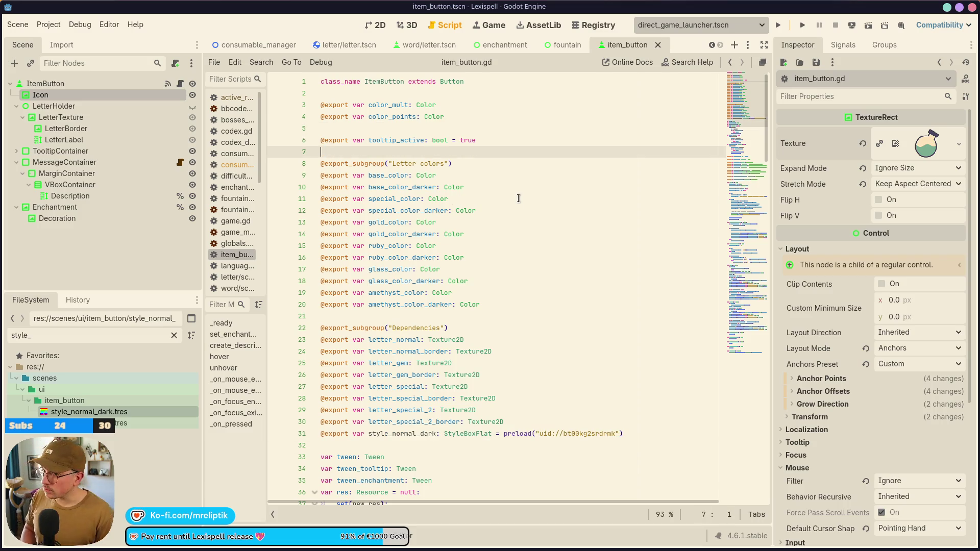
{"action": "key", "text": "Return"}
{"action": "key", "text": "Return"}
{"action": "key", "text": "Up"}
{"action": "type", "text": "@export var "}
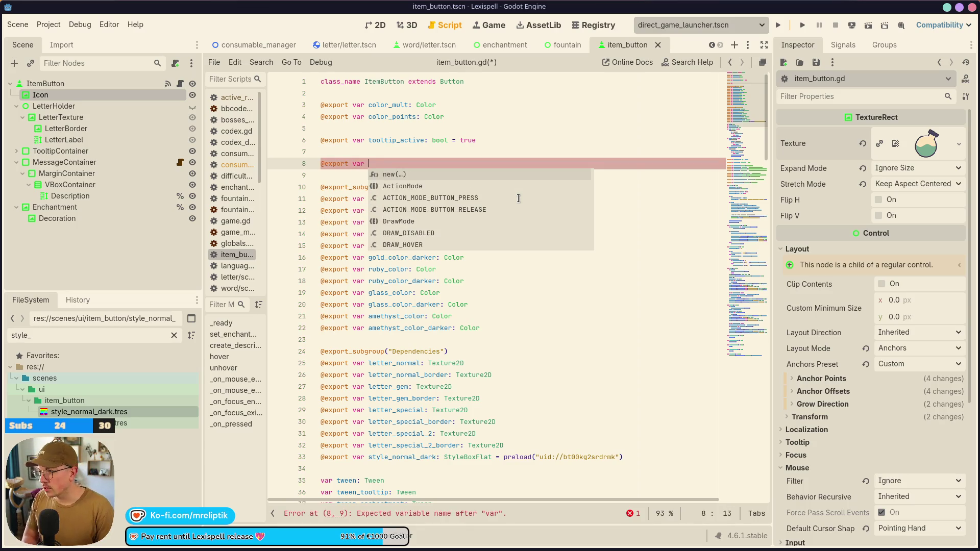
{"action": "type", "text": "dr"}
{"action": "type", "text": "ark_"}
{"action": "type", "text": "style"}
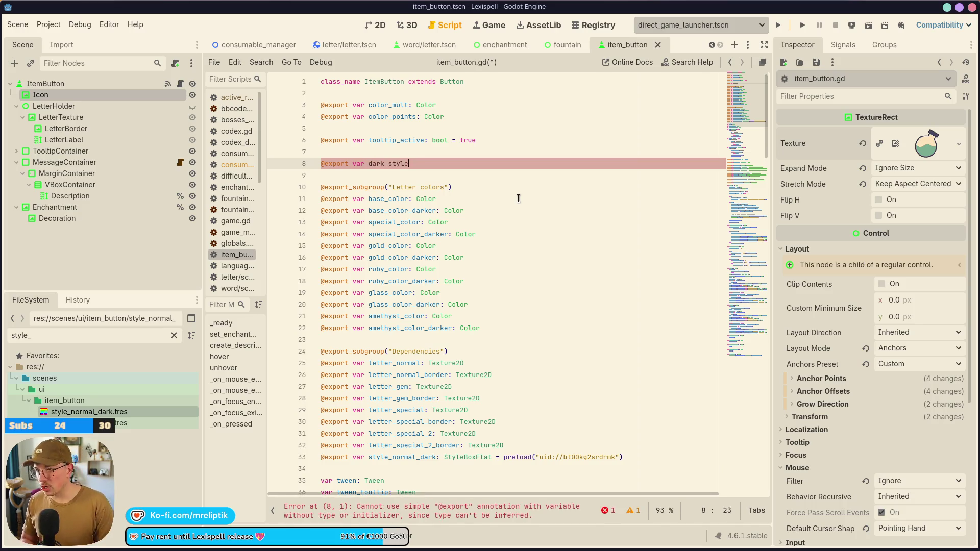
{"action": "type", "text": "ool = false"}
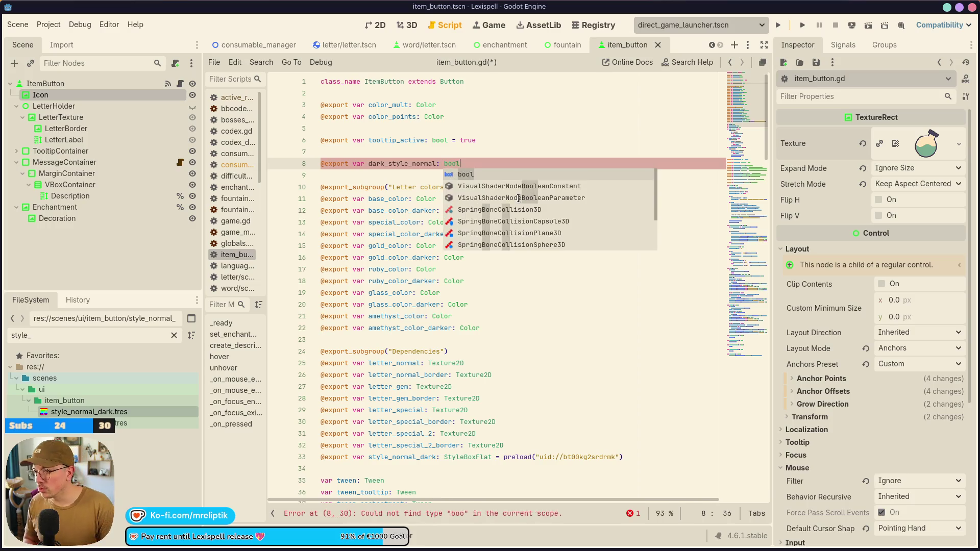
{"action": "key", "text": "ctrl+s"}
In _ready, after the icon visibility line, add an 'if dark_style_normal:' block.
{"action": "scroll", "coordinate": [513, 199], "scroll_direction": "down", "scroll_amount": 20}
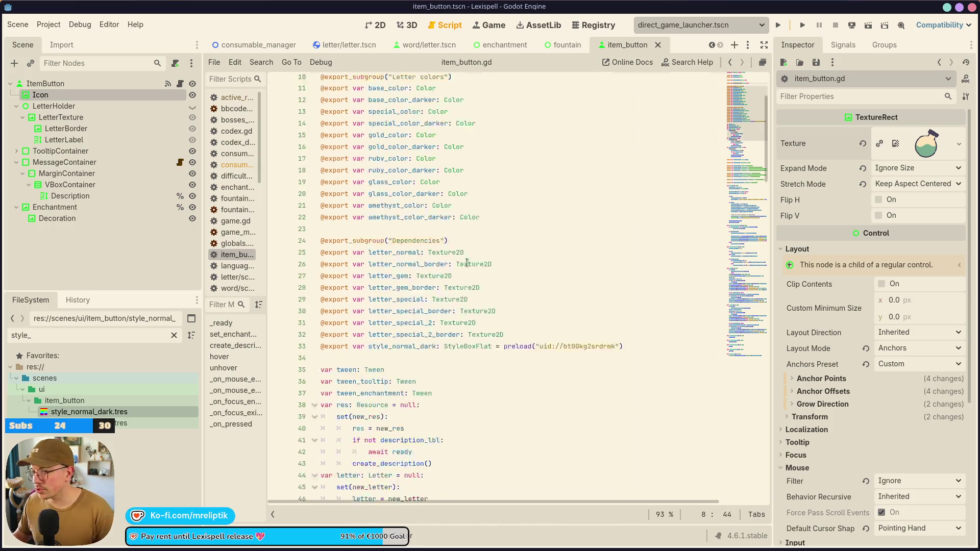
{"action": "left_click", "coordinate": [499, 236]}
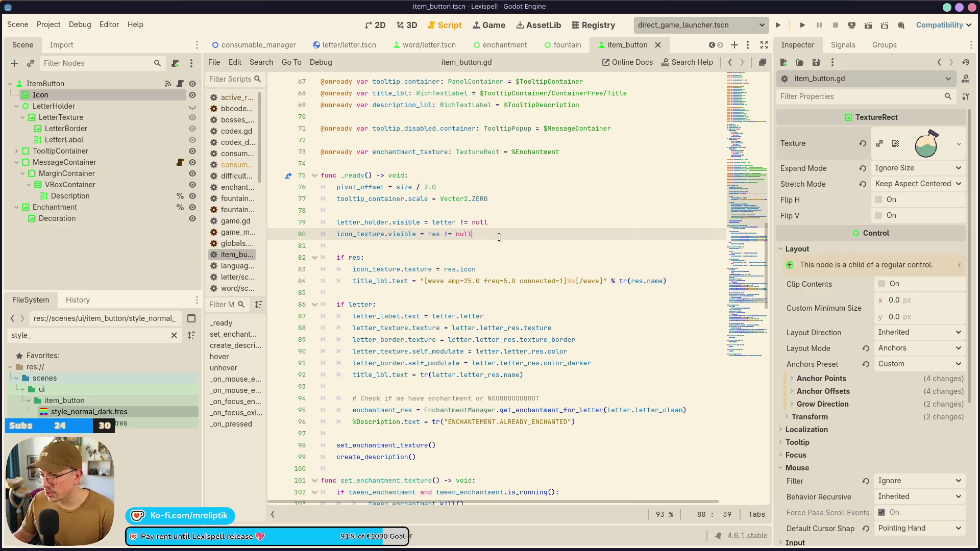
{"action": "key", "text": "Return"}
{"action": "key", "text": "Return"}
{"action": "type", "text": "if dark"}
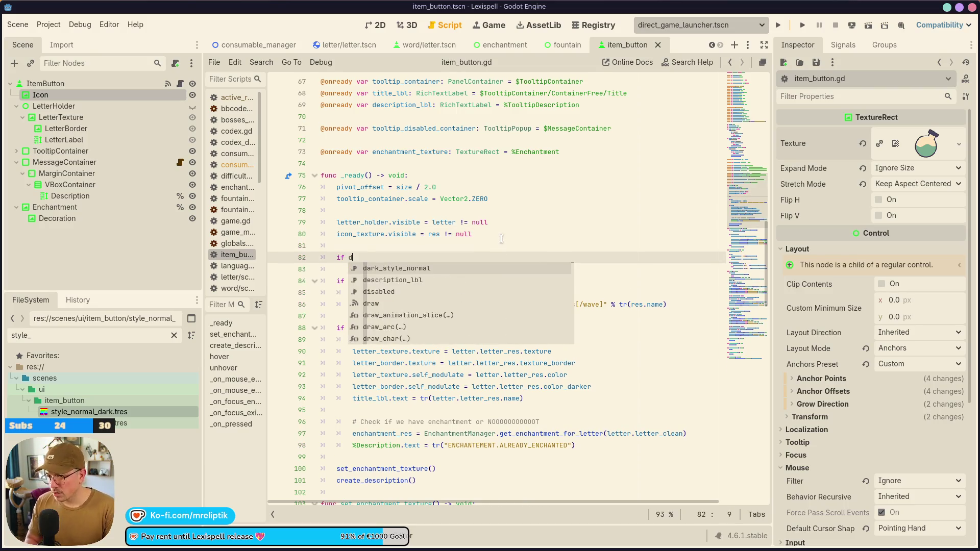
{"action": "key", "text": "Return"}
{"action": "type", "text": ":"}
{"action": "key", "text": "Return"}
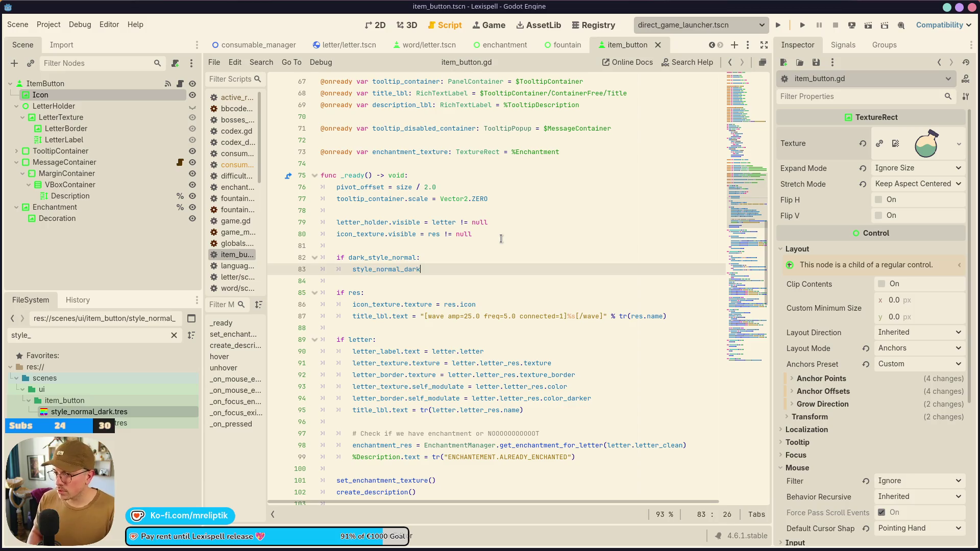
{"action": "key", "text": "Home"}
{"action": "type", "text": "et_theùm"}
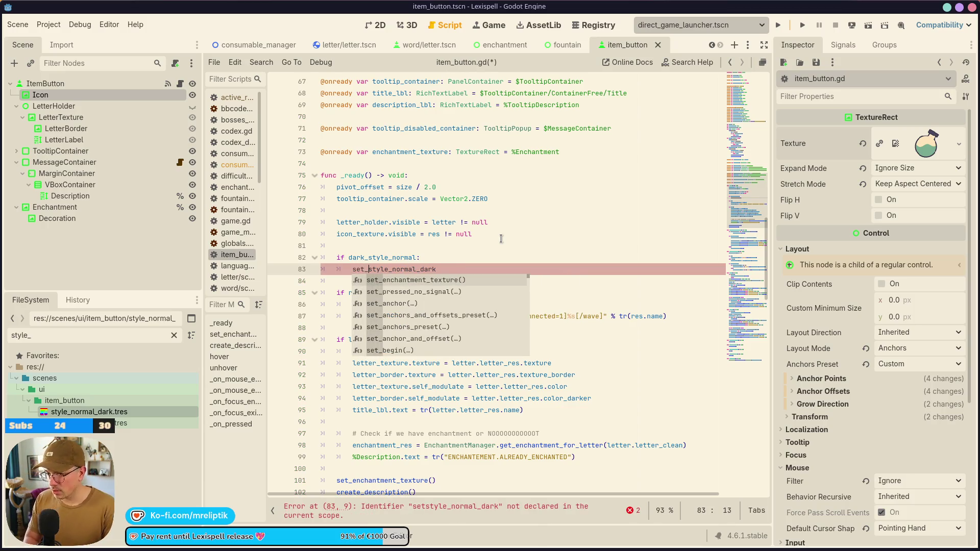
{"action": "key", "text": "BackSpace"}
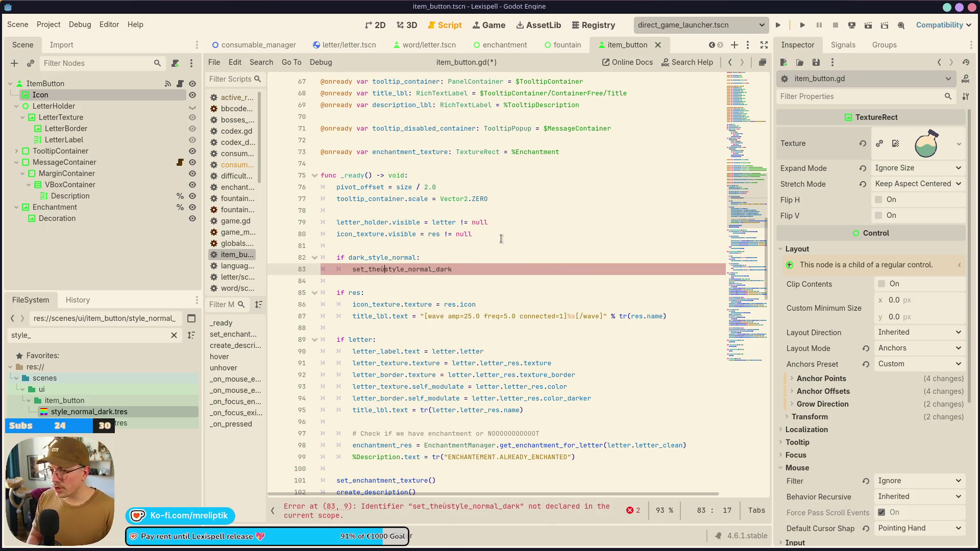
{"action": "key", "text": "BackSpace"}
{"action": "type", "text": "me_"}
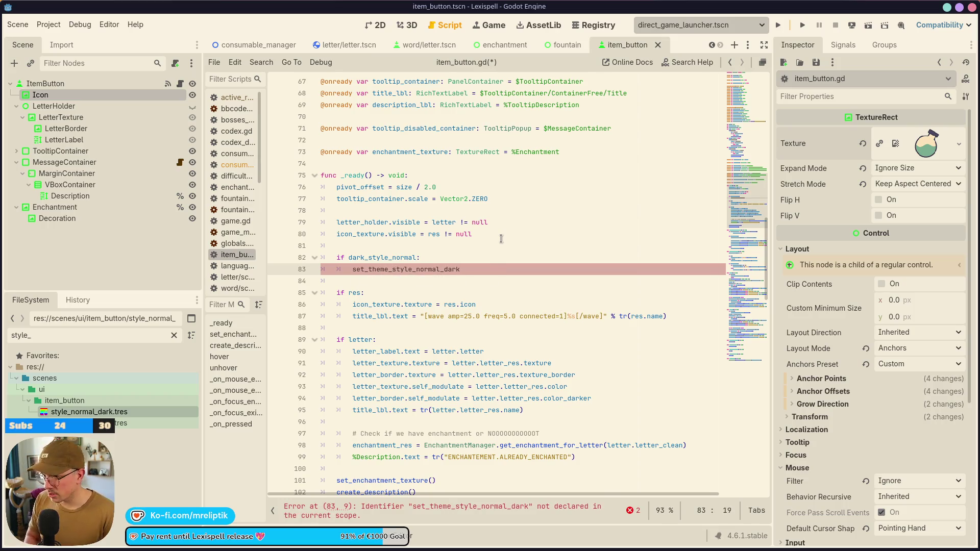
{"action": "type", "text": " override"}
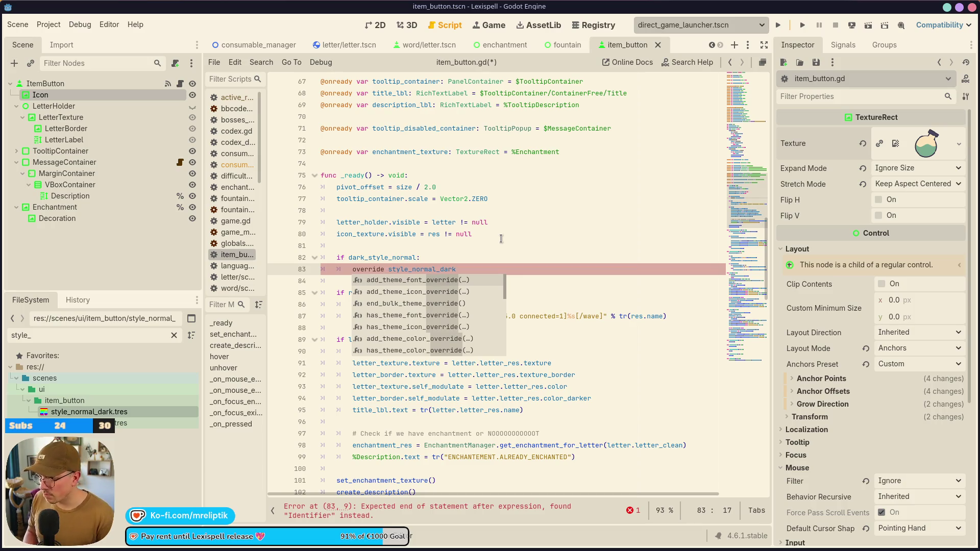
Make the block call add_theme_stylebox_override("normal", style_normal_dark) and save.
{"action": "key", "text": "Down"}
{"action": "key", "text": "Down"}
{"action": "key", "text": "Down"}
{"action": "key", "text": "Down"}
{"action": "key", "text": "Down"}
{"action": "key", "text": "Down"}
{"action": "key", "text": "Down"}
{"action": "key", "text": "Down"}
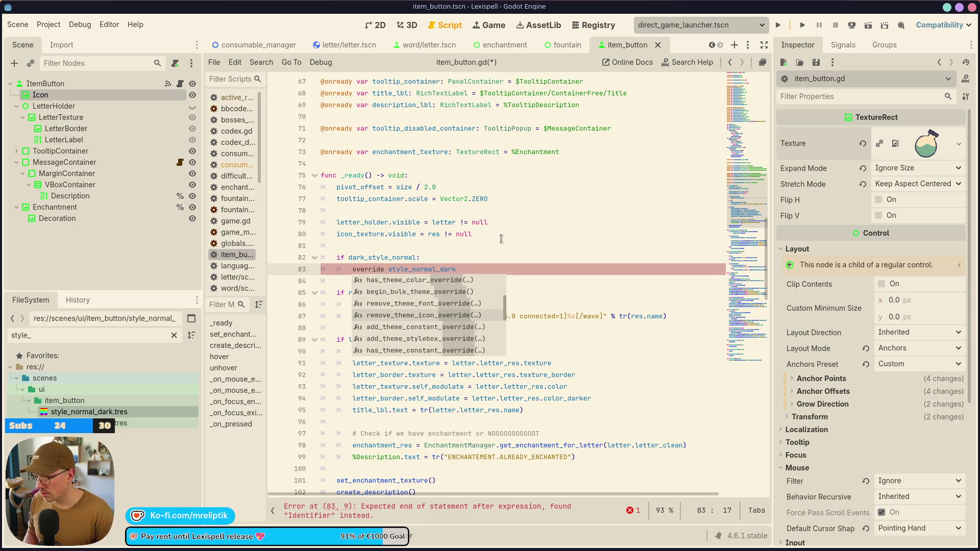
{"action": "key", "text": "Return"}
{"action": "key", "text": "Down"}
{"action": "key", "text": "Down"}
{"action": "key", "text": "Down"}
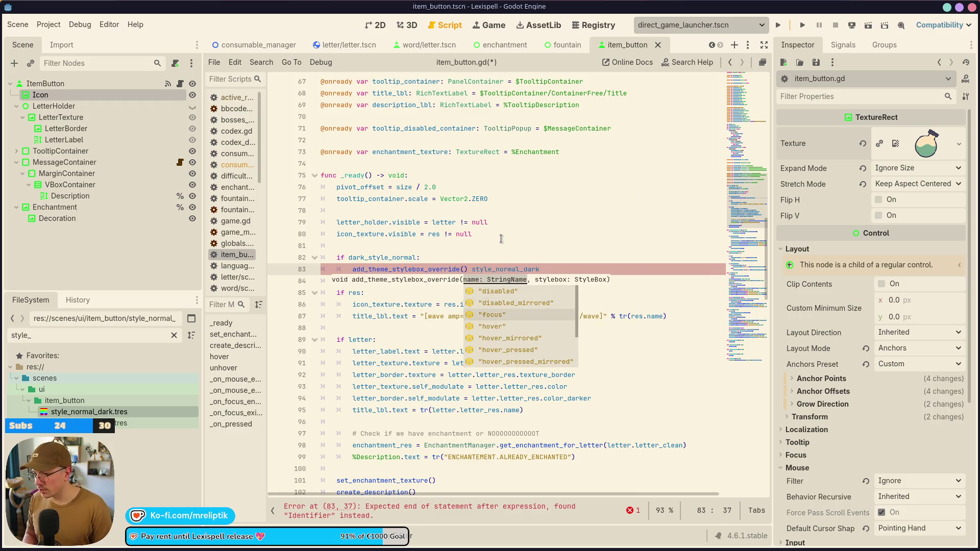
{"action": "type", "text": "\"normal\""}
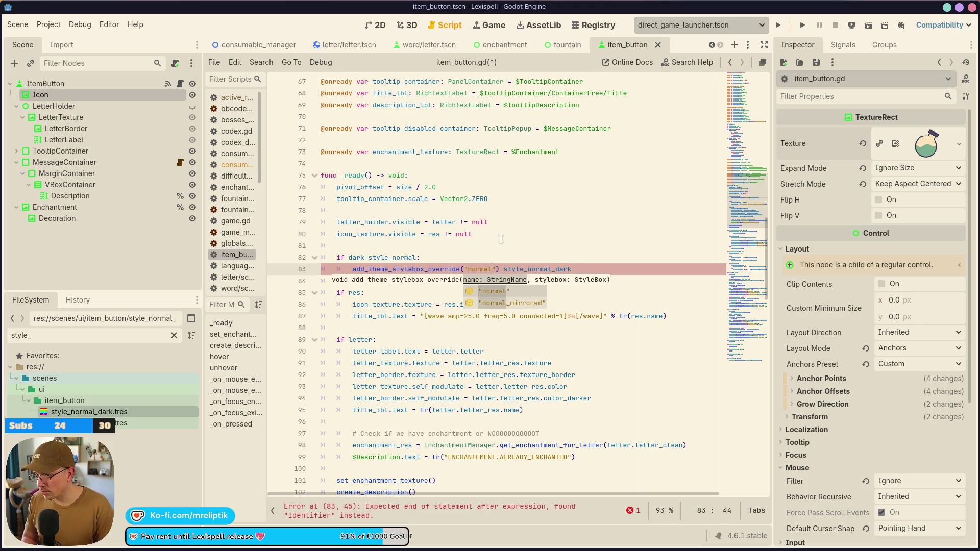
{"action": "key", "text": "Right"}
{"action": "key", "text": "Right"}
{"action": "key", "text": "shift+End"}
{"action": "key", "text": "ctrl+x"}
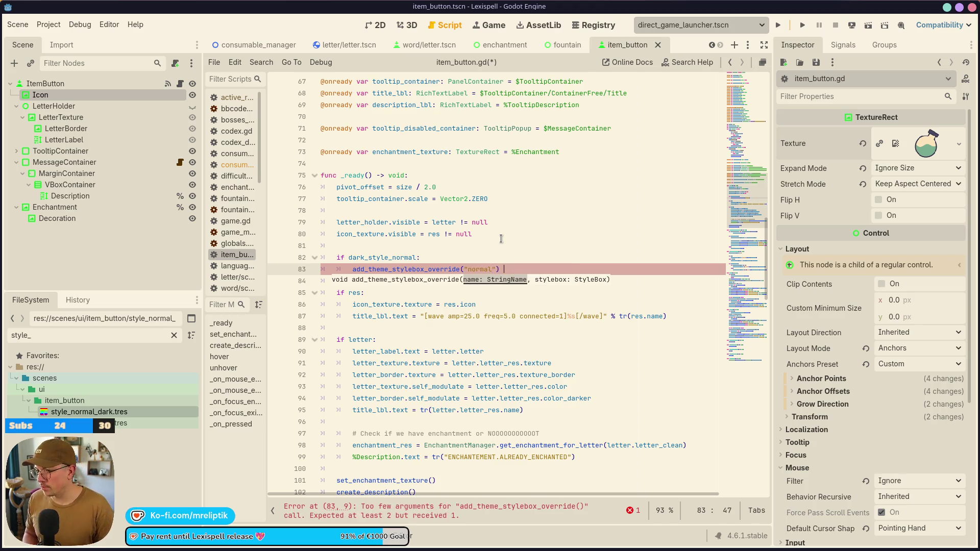
{"action": "type", "text": ","}
{"action": "key", "text": "ctrl+v"}
{"action": "key", "text": "ctrl+s"}
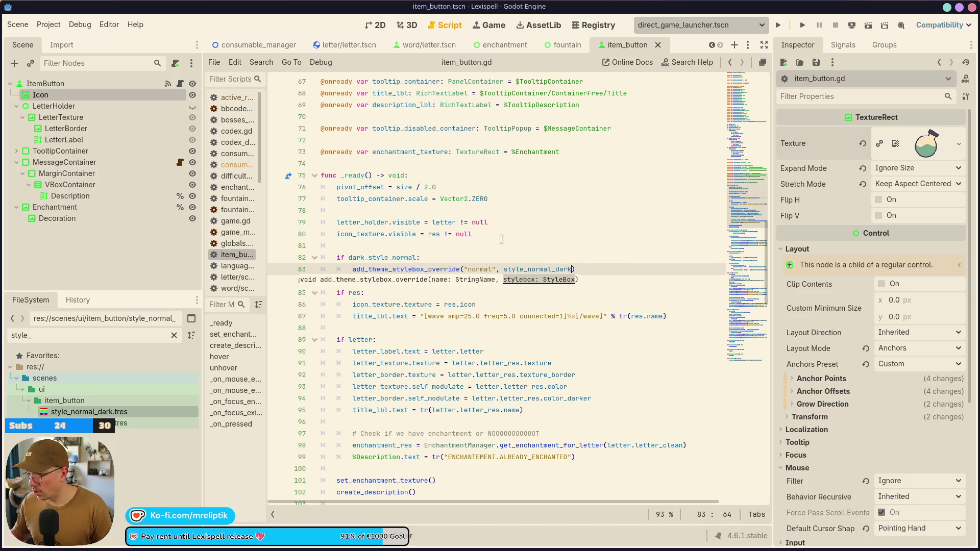
Get past the saving prompt, save the script, and switch to the enchantment scene.
{"action": "left_click", "coordinate": [449, 243]}
{"action": "key", "text": "ctrl+s"}
{"action": "left_click", "coordinate": [449, 257]}
{"action": "key", "text": "ctrl+s"}
{"action": "left_click", "coordinate": [513, 46]}
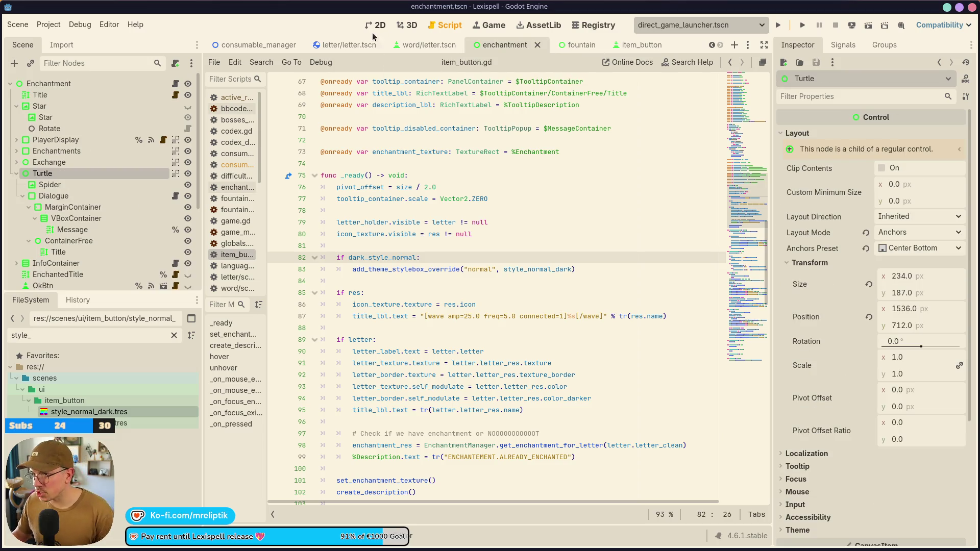
Open enchantment.gd and inspect the fill_in_enchantments button setup code.
{"action": "left_click", "coordinate": [377, 25]}
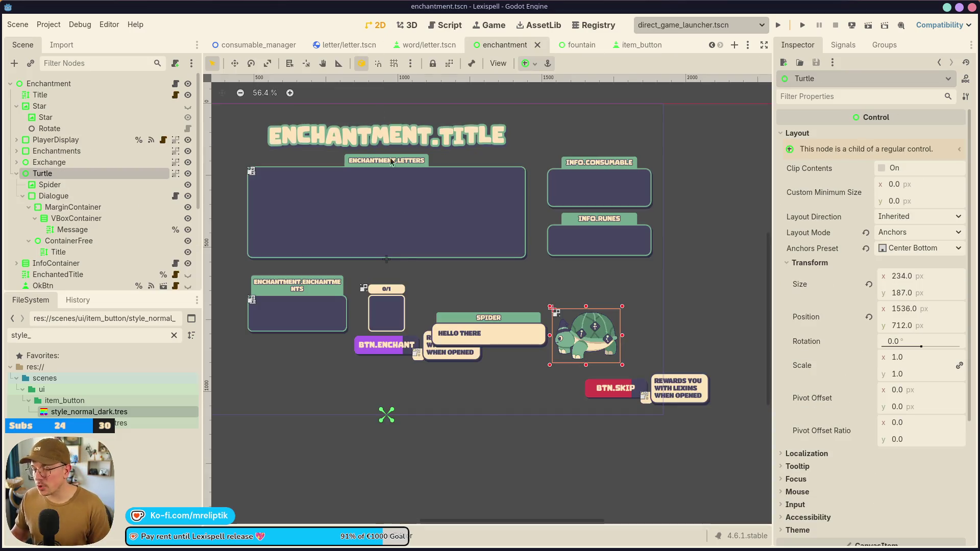
{"action": "left_click", "coordinate": [179, 83]}
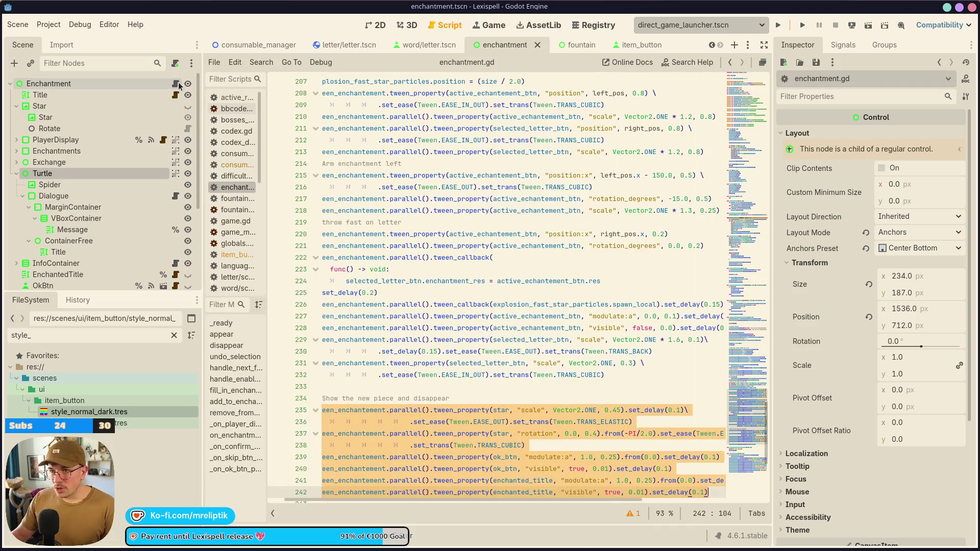
{"action": "left_click", "coordinate": [393, 328]}
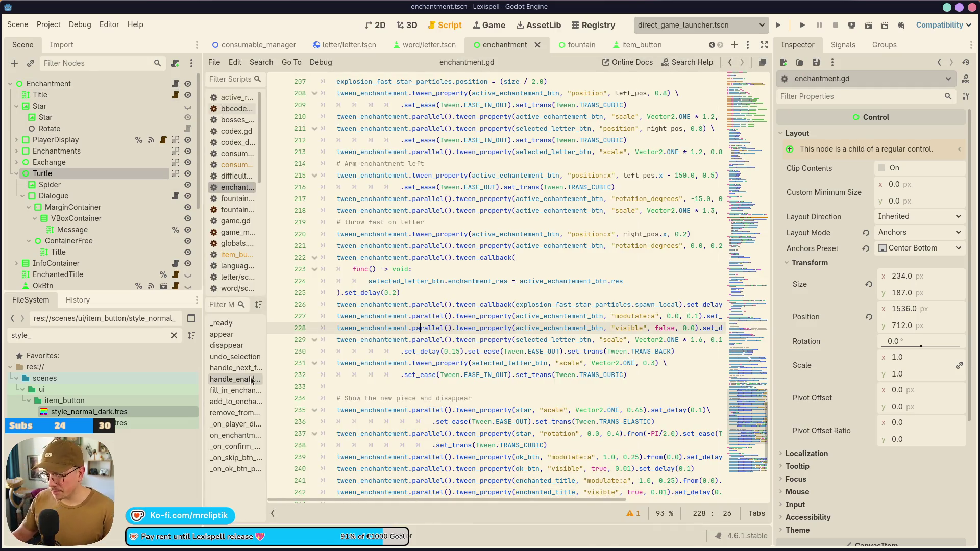
{"action": "left_click", "coordinate": [236, 390]}
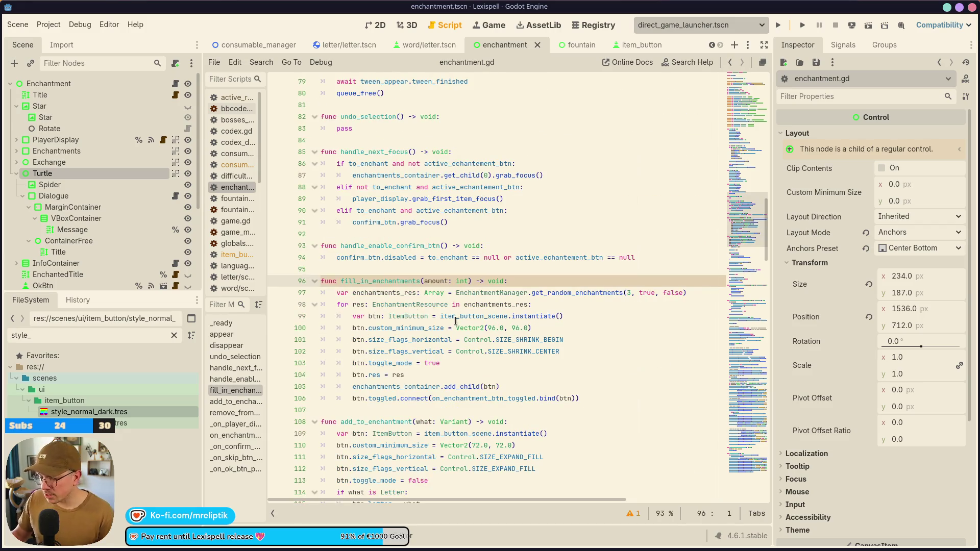
{"action": "double_click", "coordinate": [385, 281]}
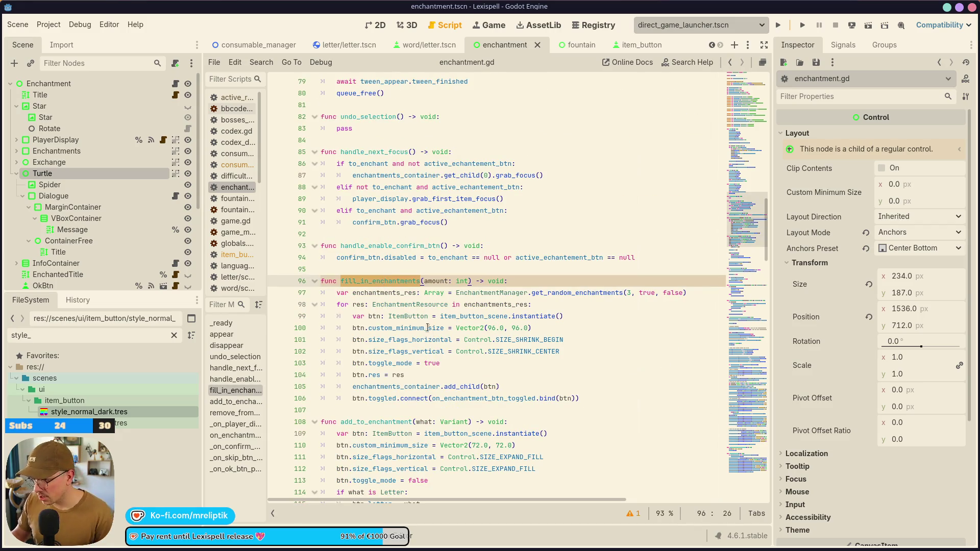
{"action": "double_click", "coordinate": [408, 316]}
{"action": "scroll", "coordinate": [460, 339], "scroll_direction": "down", "scroll_amount": 2}
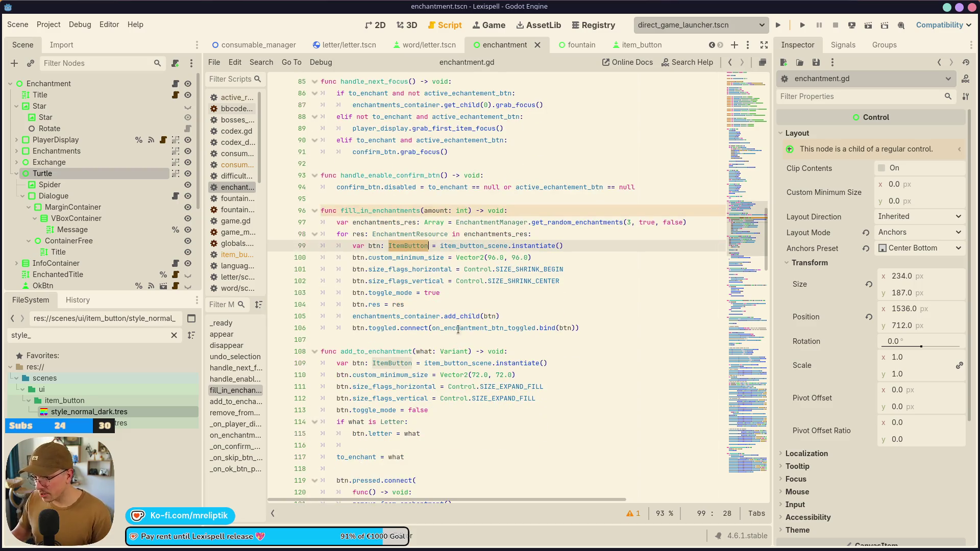
{"action": "double_click", "coordinate": [396, 351]}
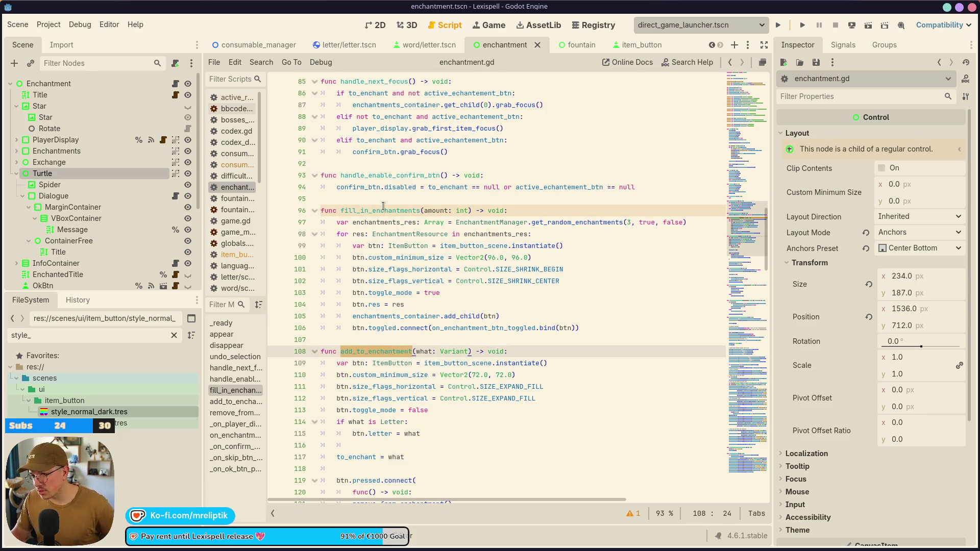
{"action": "double_click", "coordinate": [398, 233]}
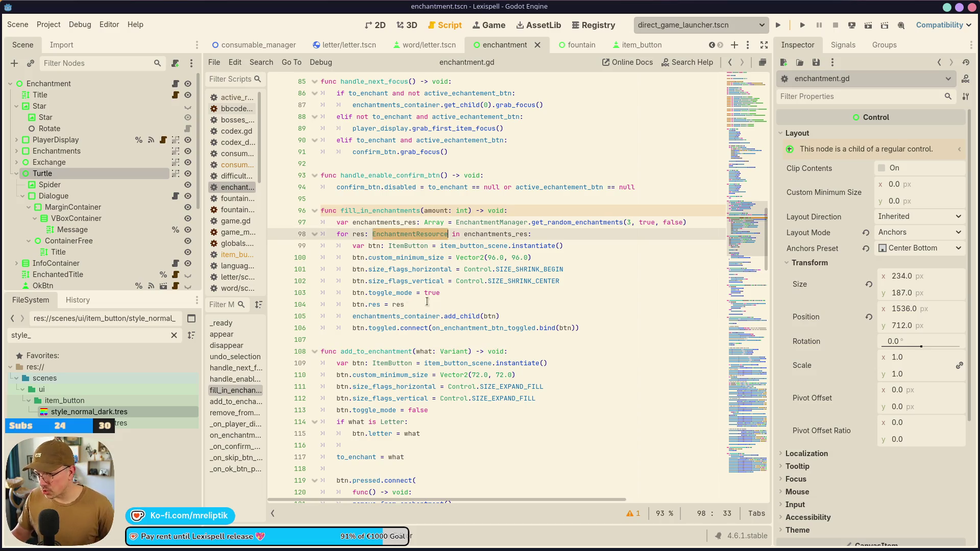
Add 'btn.dark_style_normal = true' to the button setup on line 103 and save.
{"action": "left_click", "coordinate": [568, 247]}
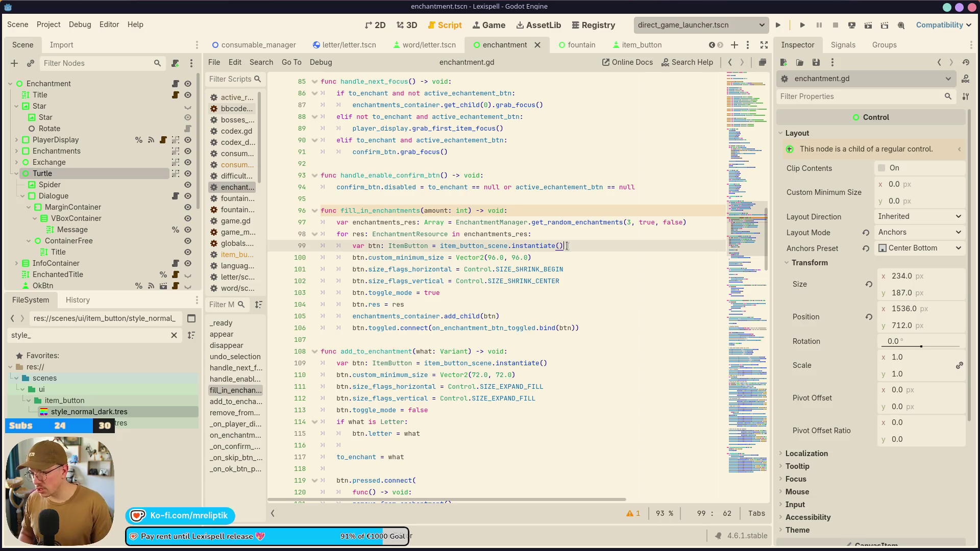
{"action": "key", "text": "Down"}
{"action": "key", "text": "Down"}
{"action": "key", "text": "Down"}
{"action": "key", "text": "Return"}
{"action": "type", "text": "btn.them"}
{"action": "key", "text": "BackSpace"}
{"action": "key", "text": "BackSpace"}
{"action": "key", "text": "BackSpace"}
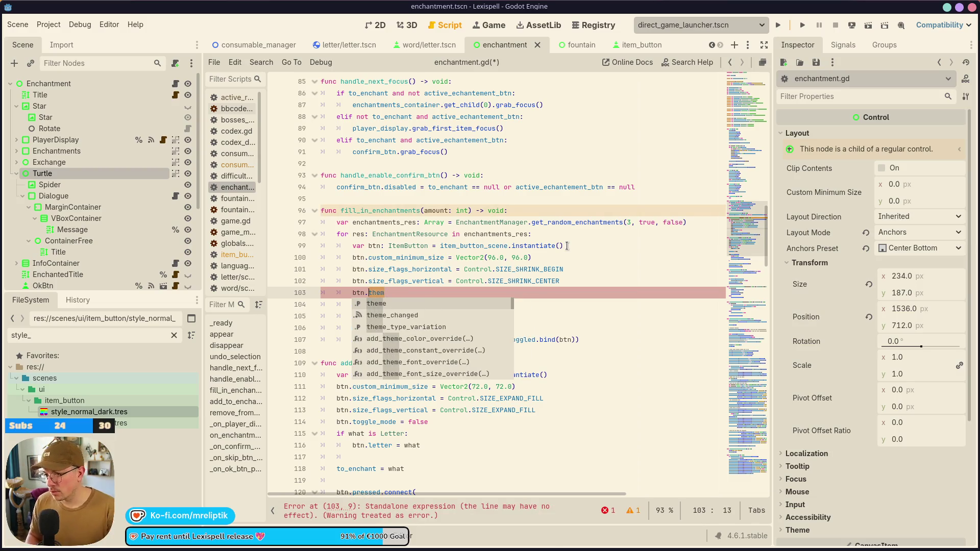
{"action": "type", "text": "dark"}
{"action": "key", "text": "Return"}
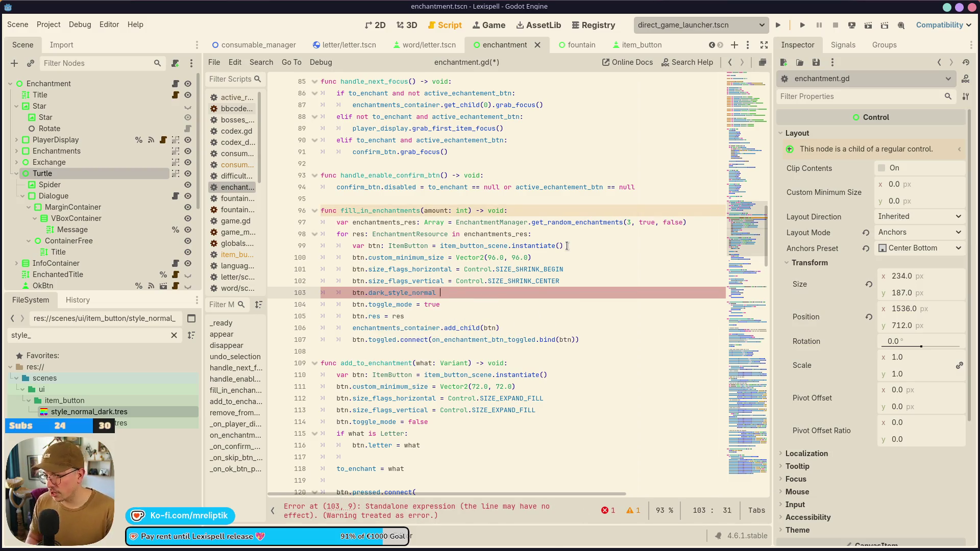
{"action": "type", "text": "= ttye"}
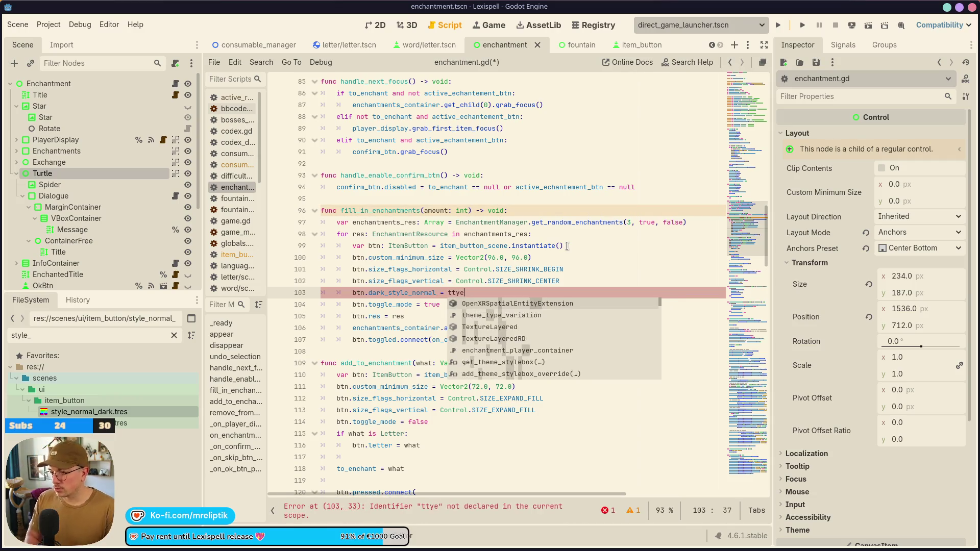
{"action": "key", "text": "BackSpace"}
{"action": "key", "text": "BackSpace"}
{"action": "key", "text": "BackSpace"}
{"action": "type", "text": "rue"}
{"action": "key", "text": "ctrl+s"}
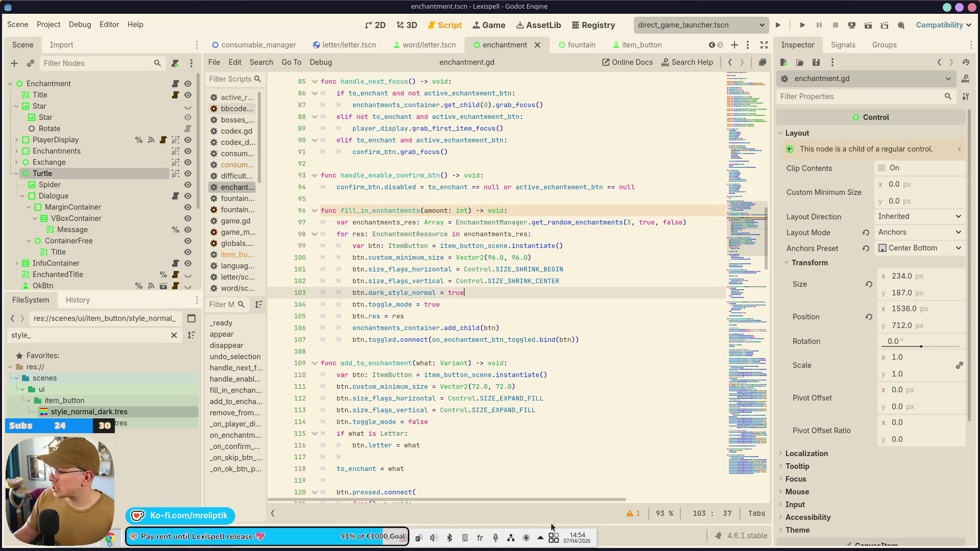
Return to the 2D view, flip through the open scenes, and close the item_button scene tab.
{"action": "left_click", "coordinate": [382, 27]}
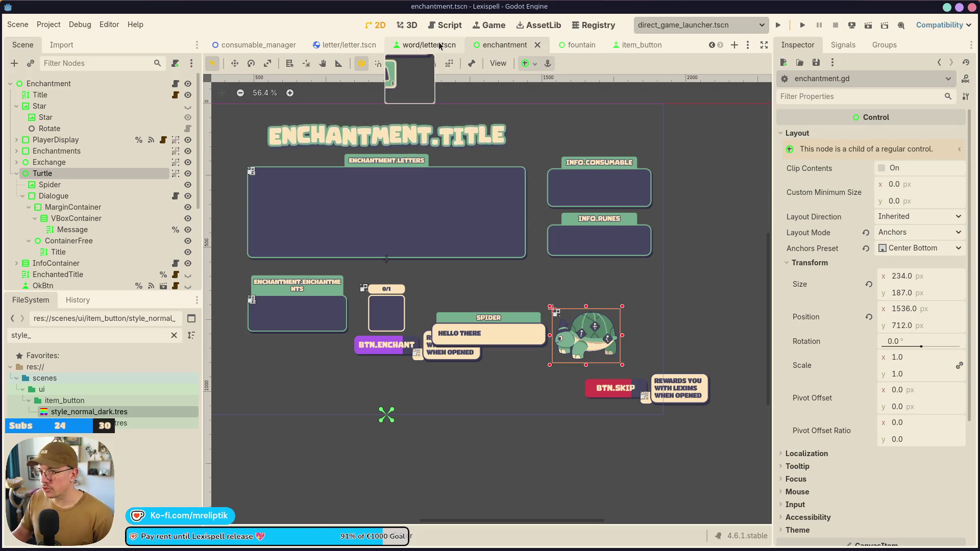
{"action": "left_click", "coordinate": [439, 46]}
{"action": "left_click", "coordinate": [333, 49]}
{"action": "left_click", "coordinate": [262, 47]}
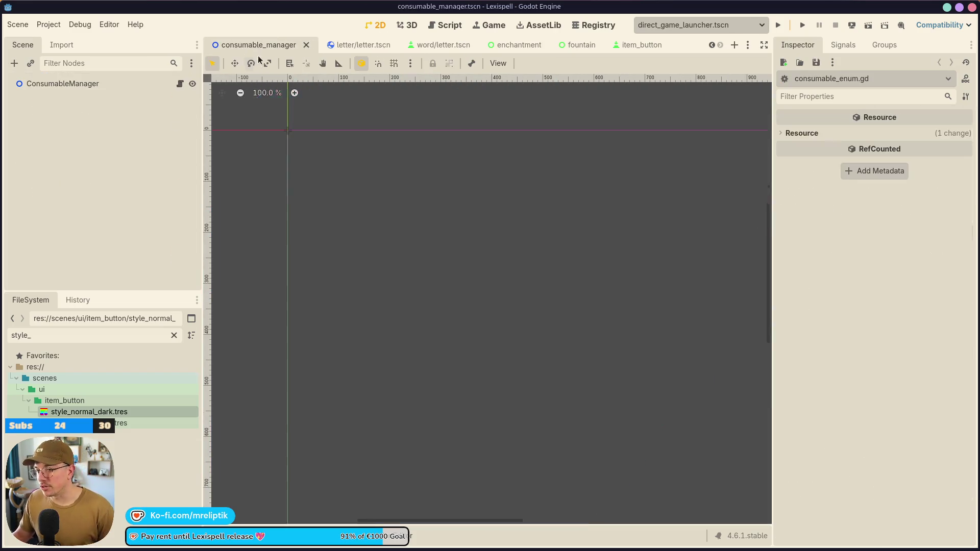
{"action": "left_click", "coordinate": [516, 45]}
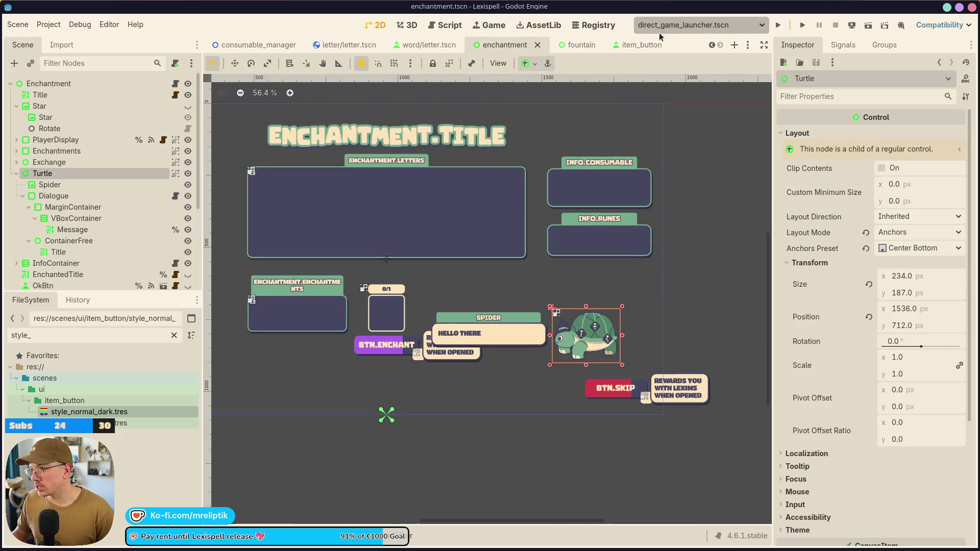
{"action": "left_click", "coordinate": [623, 46]}
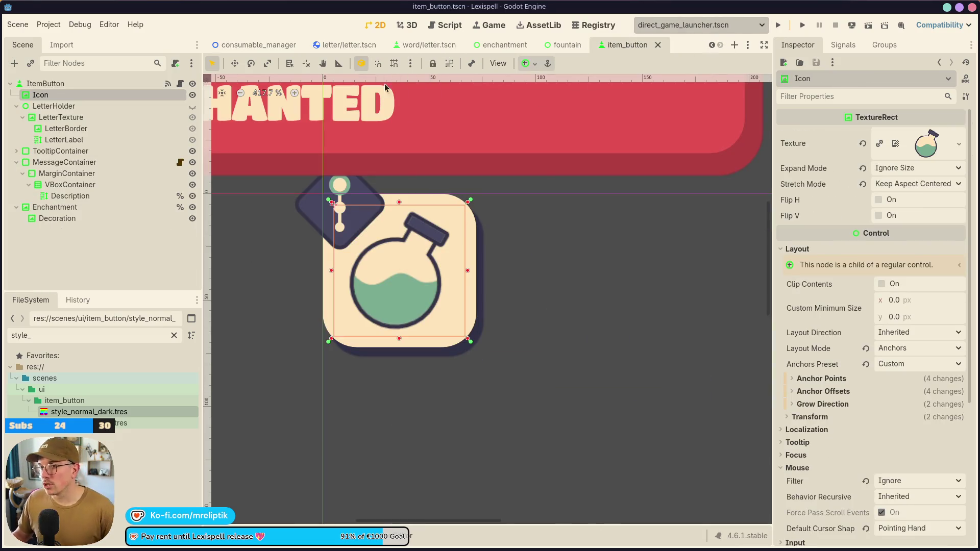
{"action": "scroll", "coordinate": [446, 271], "scroll_direction": "down", "scroll_amount": 4}
{"action": "left_click", "coordinate": [451, 311]}
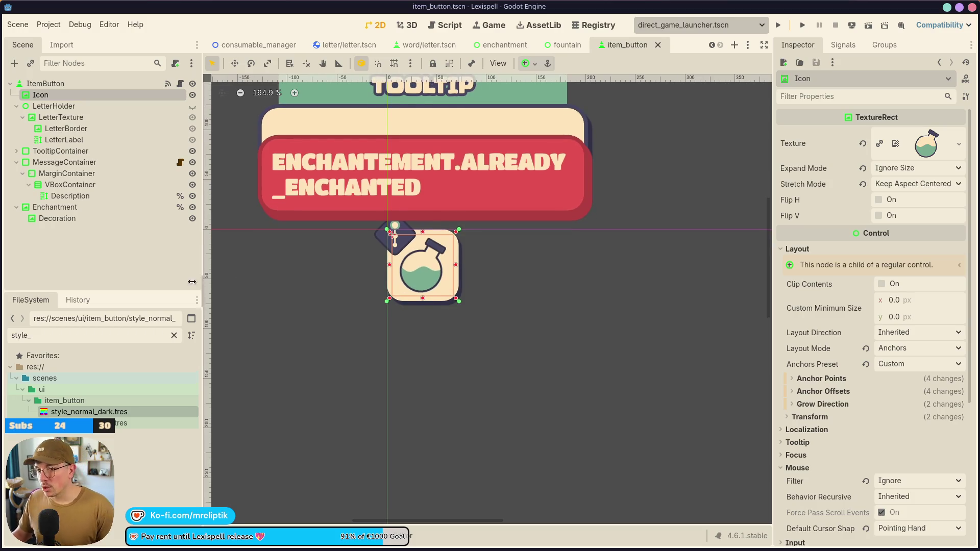
{"action": "scroll", "coordinate": [637, 77], "scroll_direction": "down", "scroll_amount": 1}
{"action": "middle_click", "coordinate": [615, 45]}
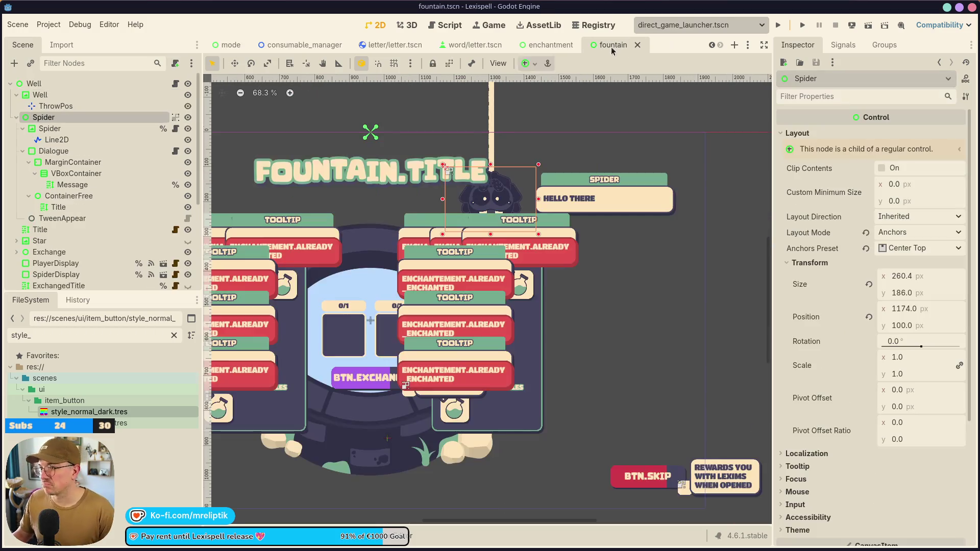
{"action": "left_click", "coordinate": [549, 45]}
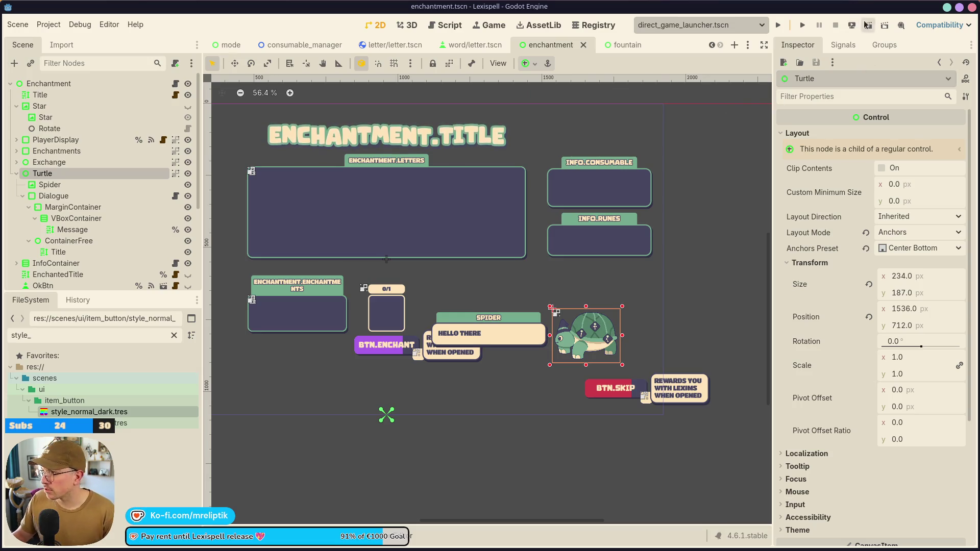
{"action": "key", "text": "F5"}
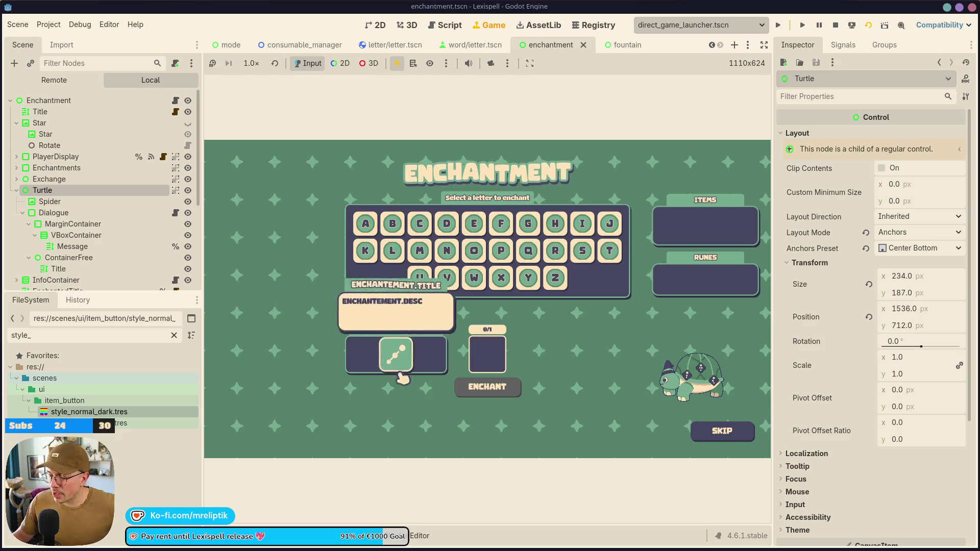
{"action": "mouse_move", "coordinate": [398, 369]}
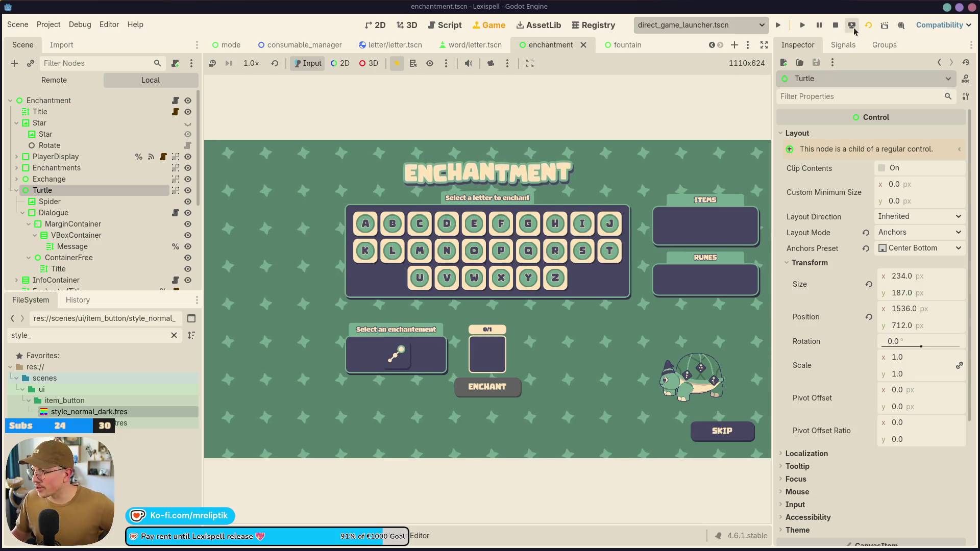
{"action": "left_click", "coordinate": [837, 25]}
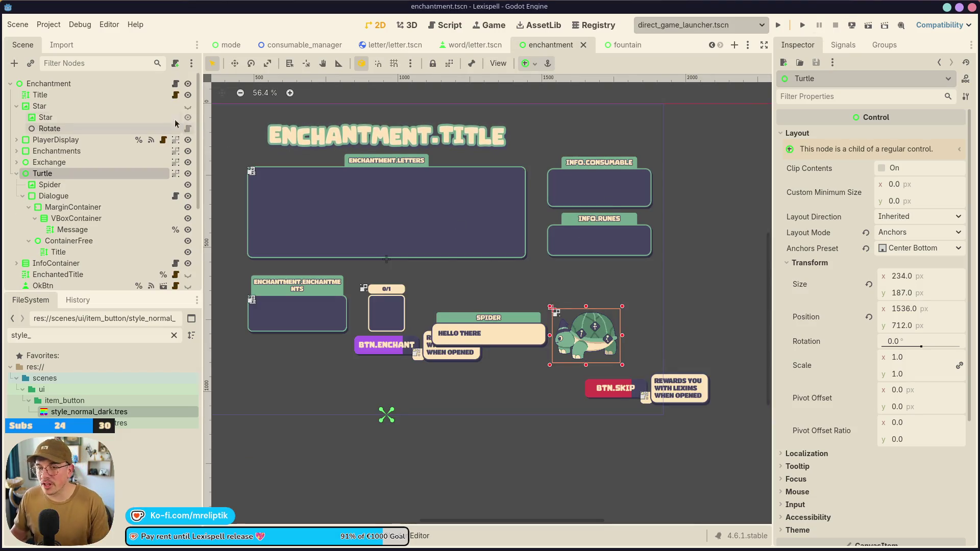
Close the fountain, word/letter, letter, game_mode_btn, mage_selection and mode scene tabs.
{"action": "left_click", "coordinate": [612, 49]}
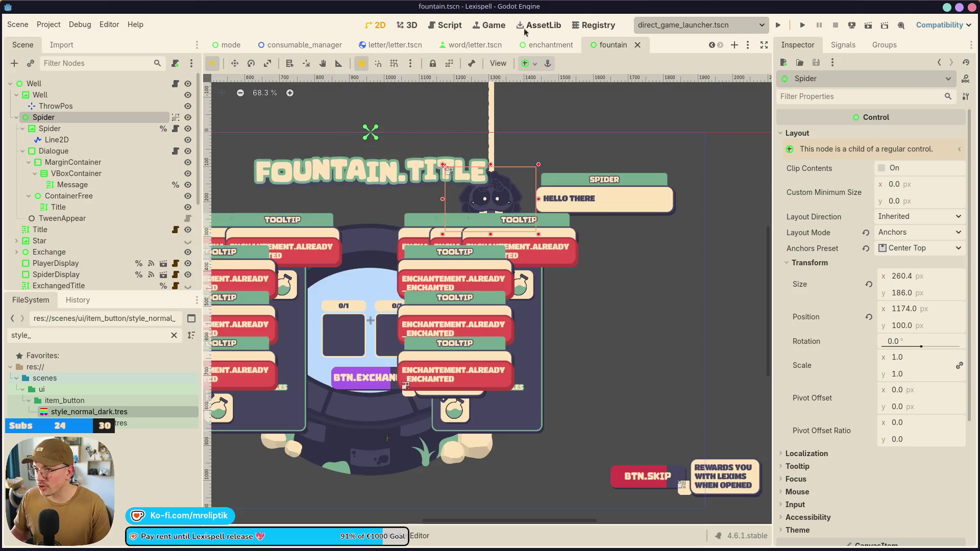
{"action": "left_click", "coordinate": [546, 46]}
{"action": "left_click", "coordinate": [625, 46]}
{"action": "left_click", "coordinate": [547, 45]}
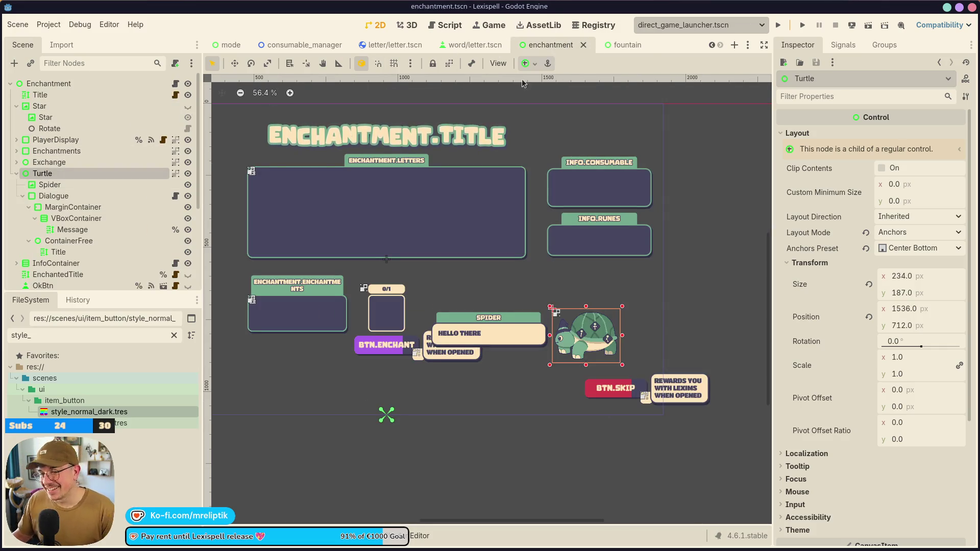
{"action": "middle_click", "coordinate": [623, 46]}
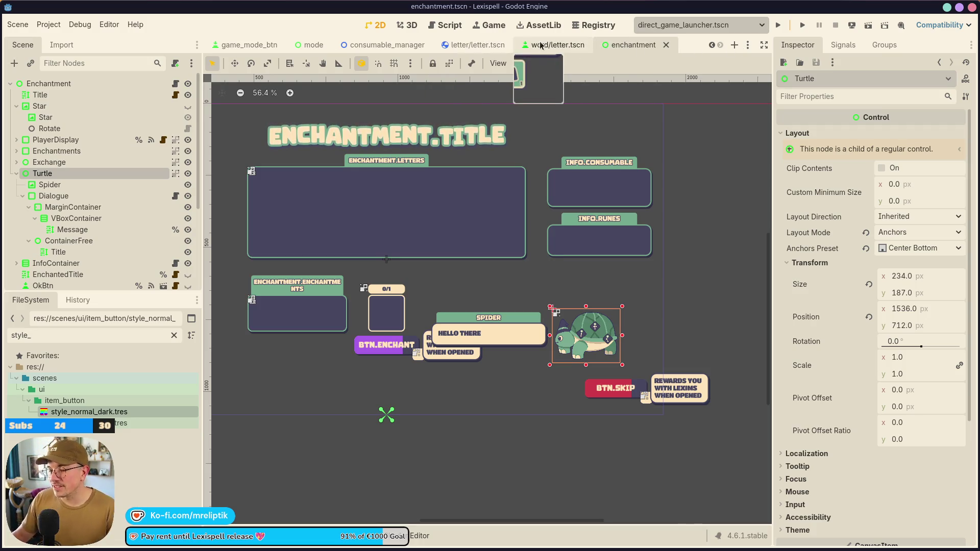
{"action": "left_click", "coordinate": [540, 46]}
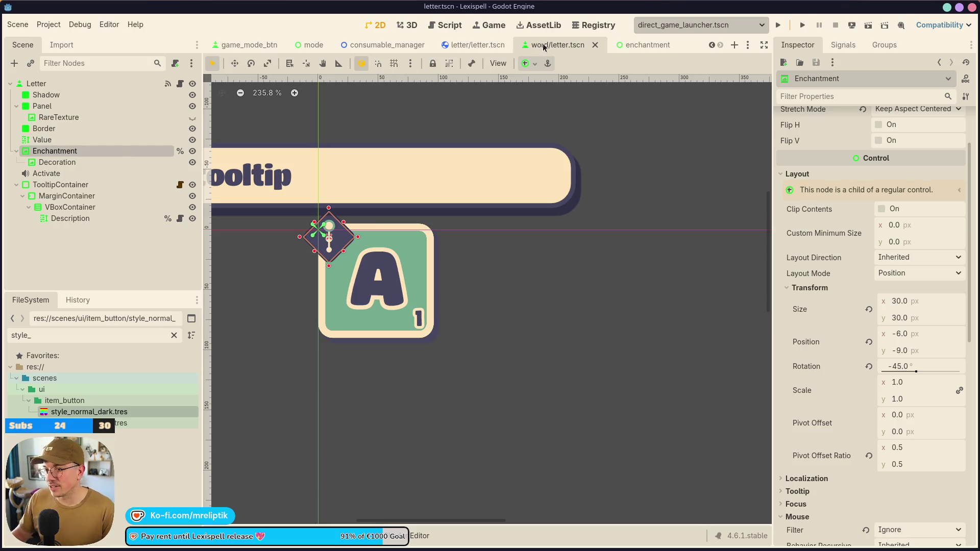
{"action": "middle_click", "coordinate": [544, 46]}
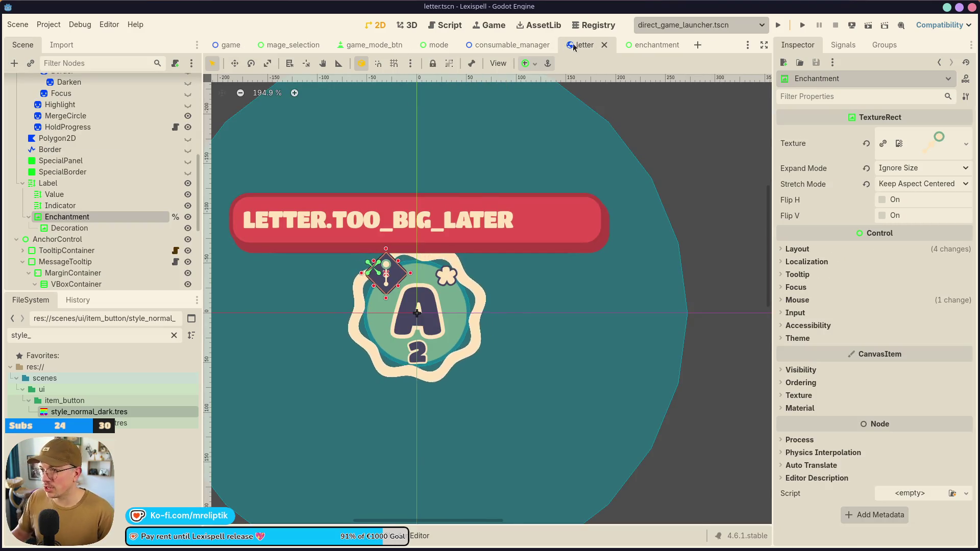
{"action": "middle_click", "coordinate": [574, 47]}
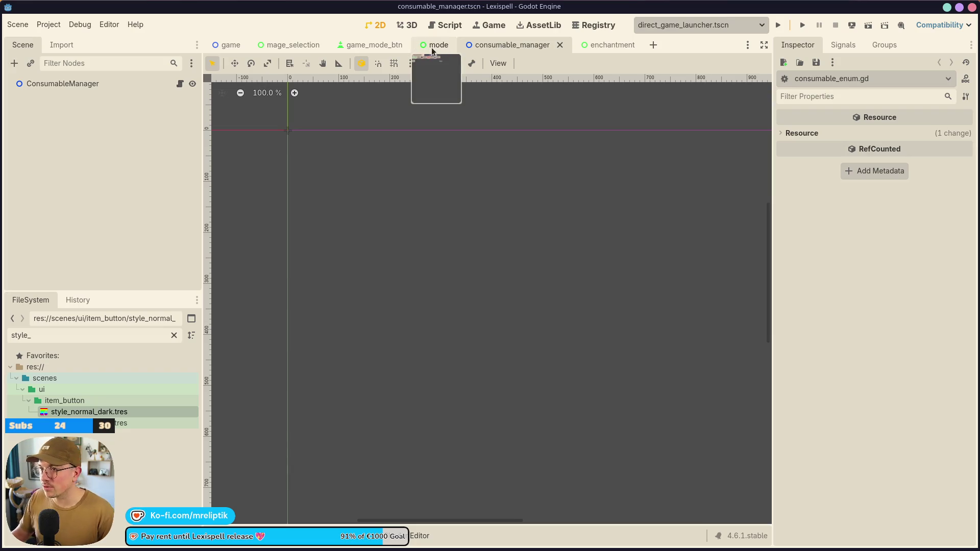
{"action": "left_click", "coordinate": [360, 46]}
{"action": "middle_click", "coordinate": [361, 46]}
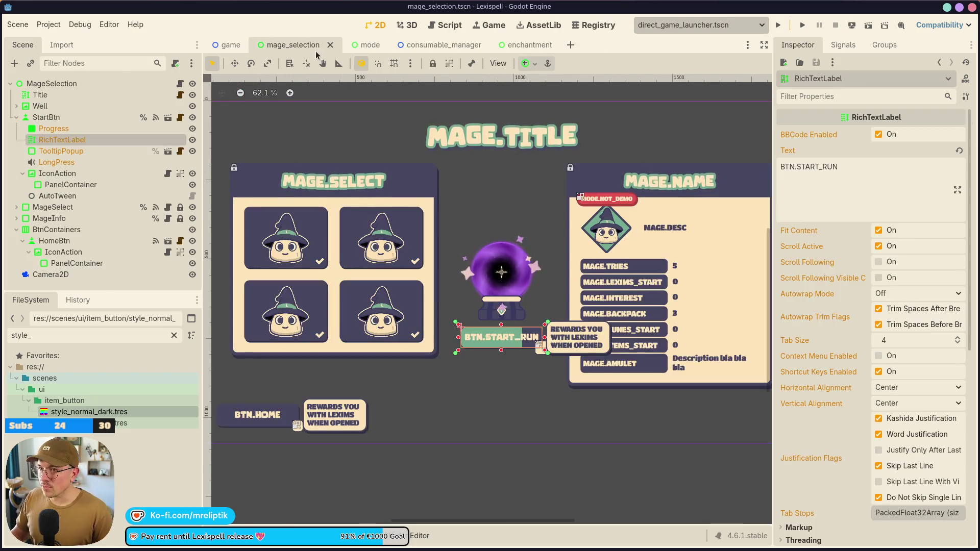
{"action": "middle_click", "coordinate": [278, 45]}
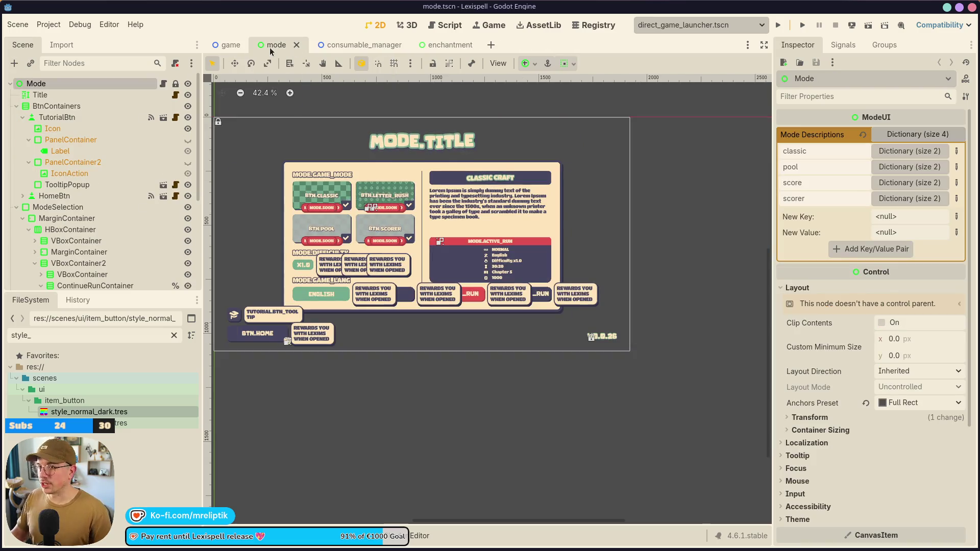
{"action": "middle_click", "coordinate": [275, 47]}
{"action": "left_click", "coordinate": [404, 44]}
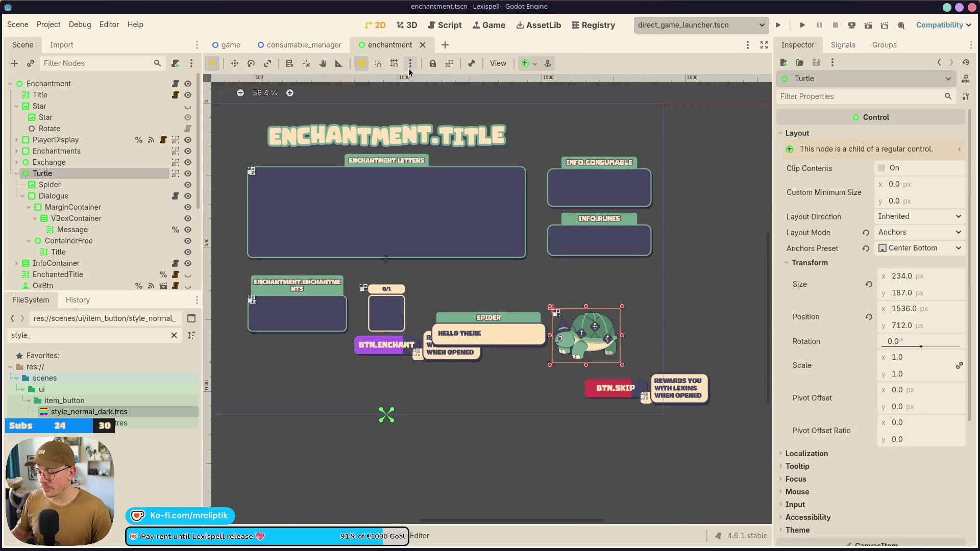
Reopen item_button.tscn through the quick scene search for 'item'.
{"action": "key", "text": "ctrl+shift+o"}
{"action": "type", "text": "item"}
{"action": "key", "text": "Return"}
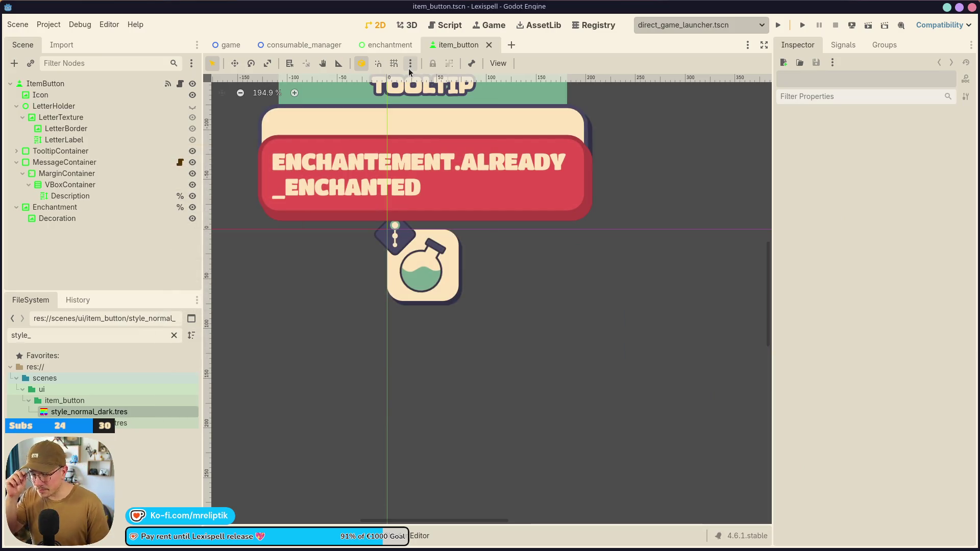
Select the Icon node and give its Material a new ShaderMaterial.
{"action": "left_click", "coordinate": [63, 94]}
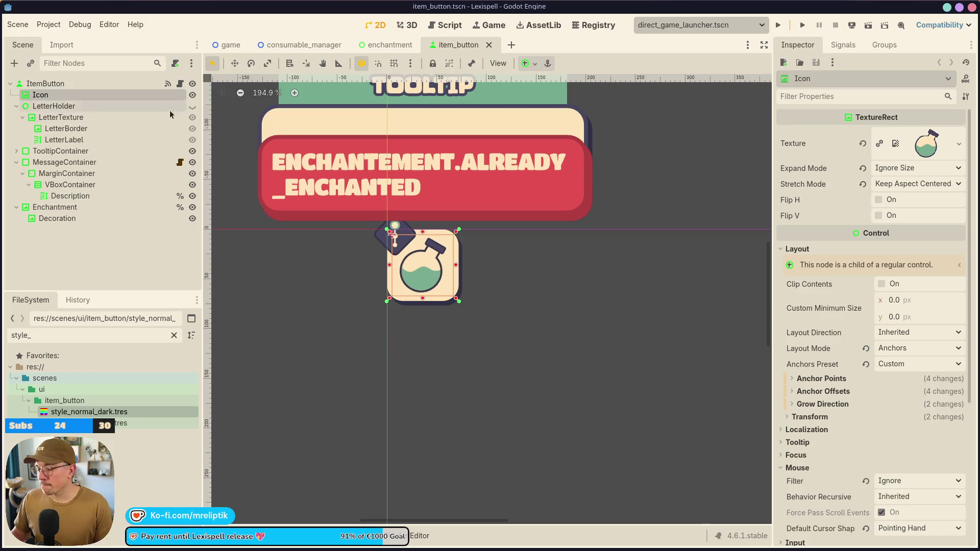
{"action": "scroll", "coordinate": [833, 353], "scroll_direction": "down", "scroll_amount": 5}
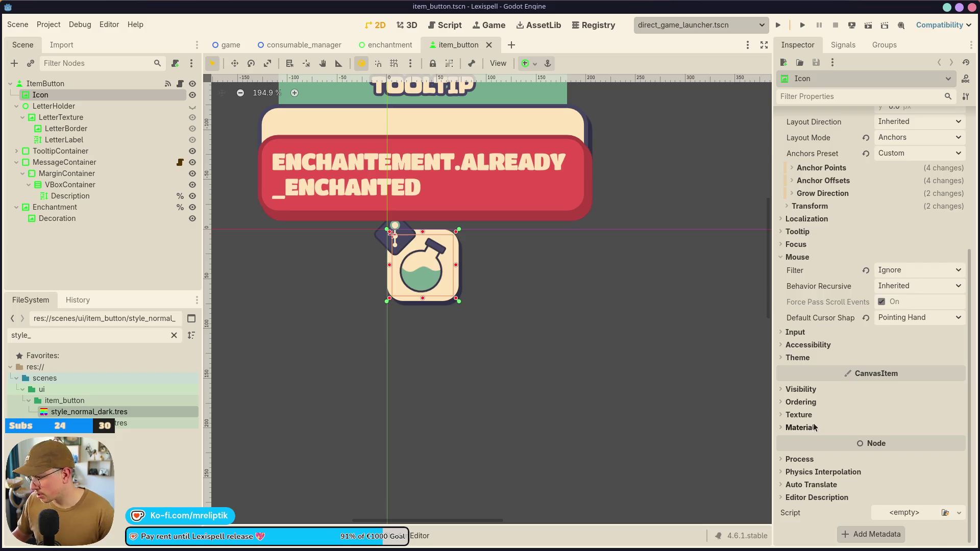
{"action": "left_click", "coordinate": [837, 428]}
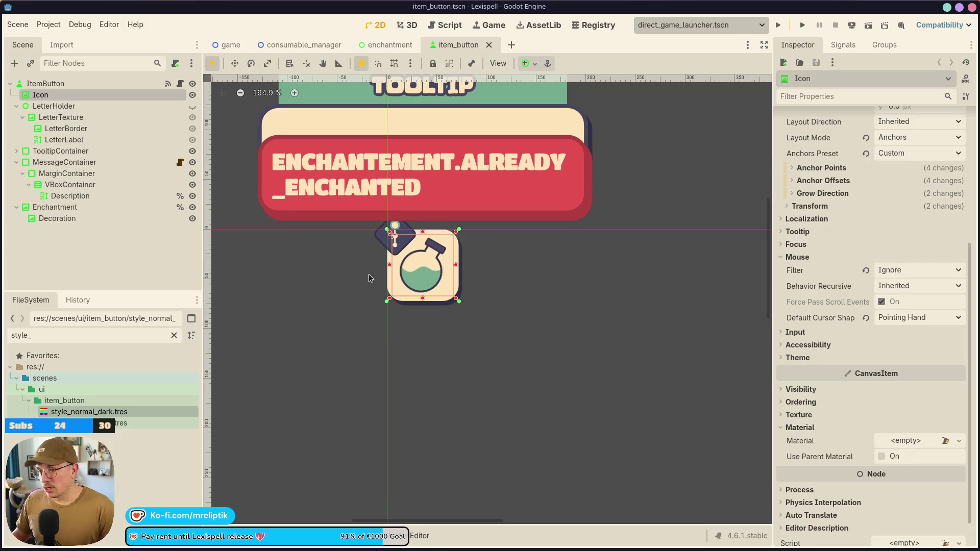
{"action": "left_click", "coordinate": [174, 335]}
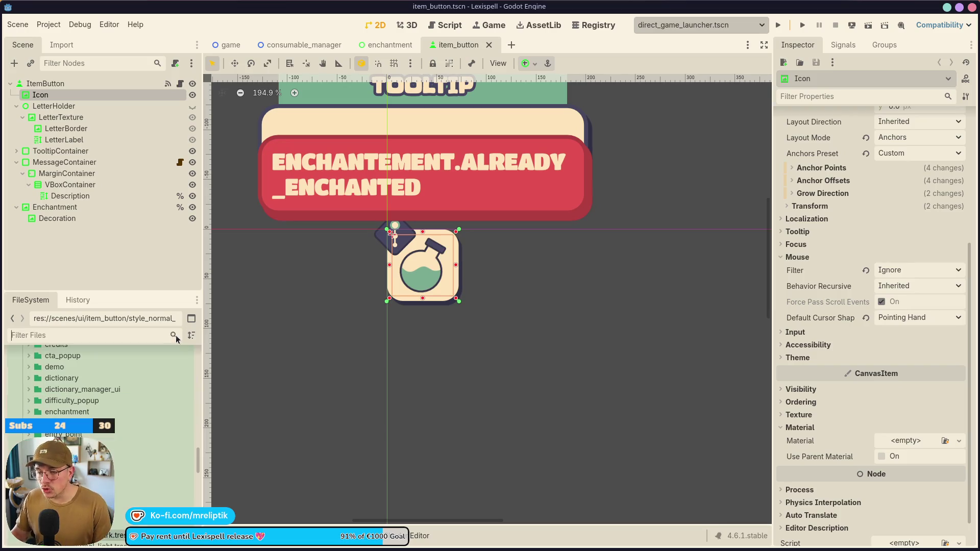
{"action": "left_click", "coordinate": [906, 441]}
{"action": "left_click", "coordinate": [901, 479]}
Load outline.gdshader as the new material's shader.
{"action": "left_click", "coordinate": [904, 440]}
{"action": "scroll", "coordinate": [888, 409], "scroll_direction": "down", "scroll_amount": 3}
{"action": "left_click", "coordinate": [908, 402]}
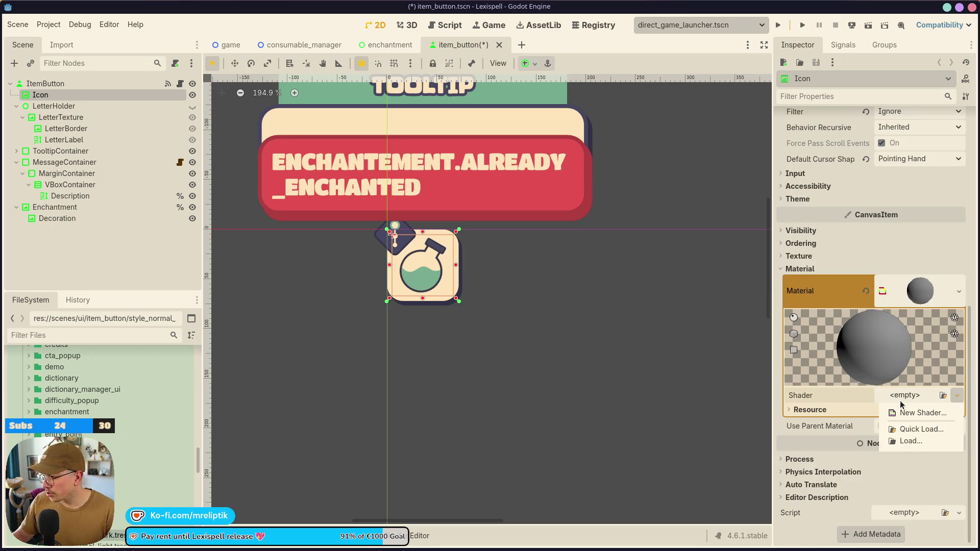
{"action": "left_click", "coordinate": [914, 431]}
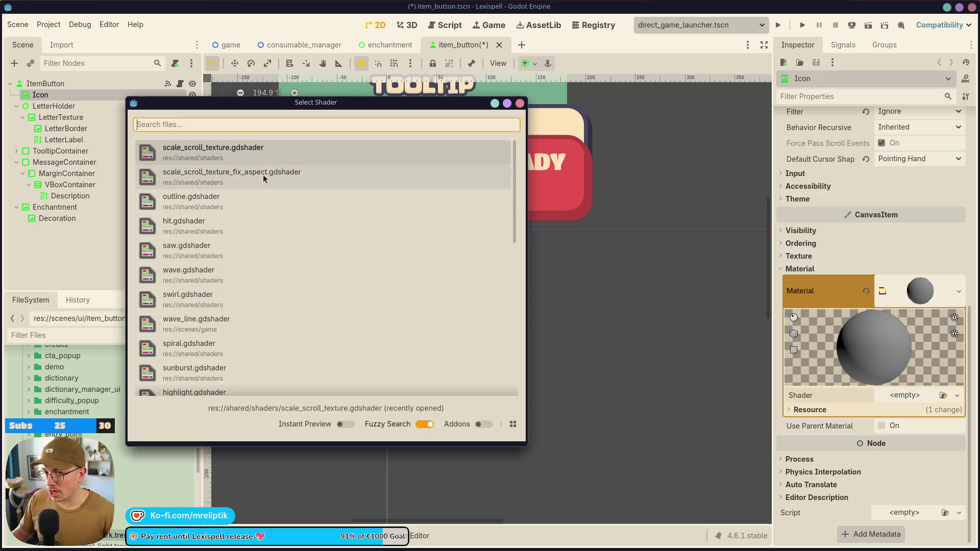
{"action": "double_click", "coordinate": [234, 199]}
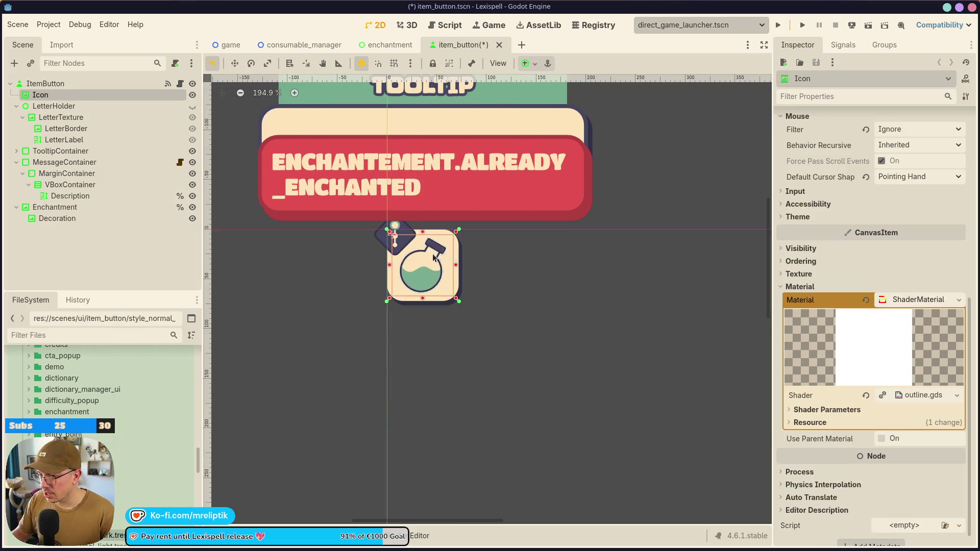
{"action": "scroll", "coordinate": [433, 253], "scroll_direction": "up", "scroll_amount": 6}
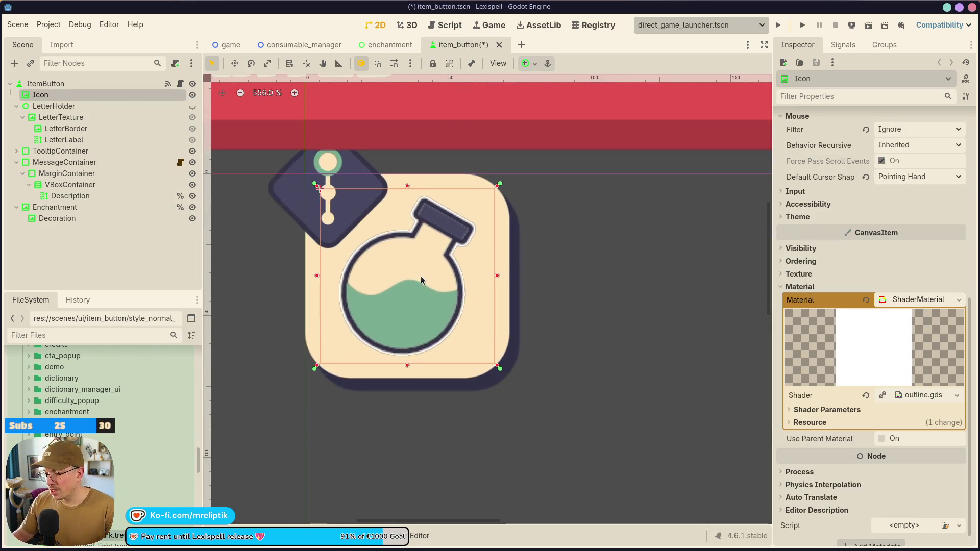
Set the outline shader's Line Color to the dark saved swatch.
{"action": "left_click", "coordinate": [819, 409]}
{"action": "left_click", "coordinate": [876, 423]}
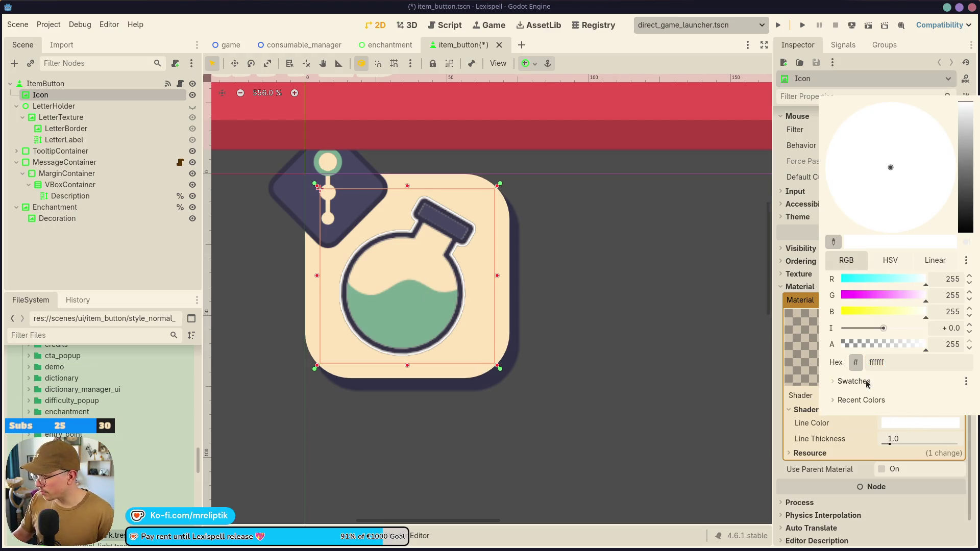
{"action": "left_click", "coordinate": [864, 383]}
{"action": "left_click", "coordinate": [884, 399]}
{"action": "left_click", "coordinate": [836, 454]}
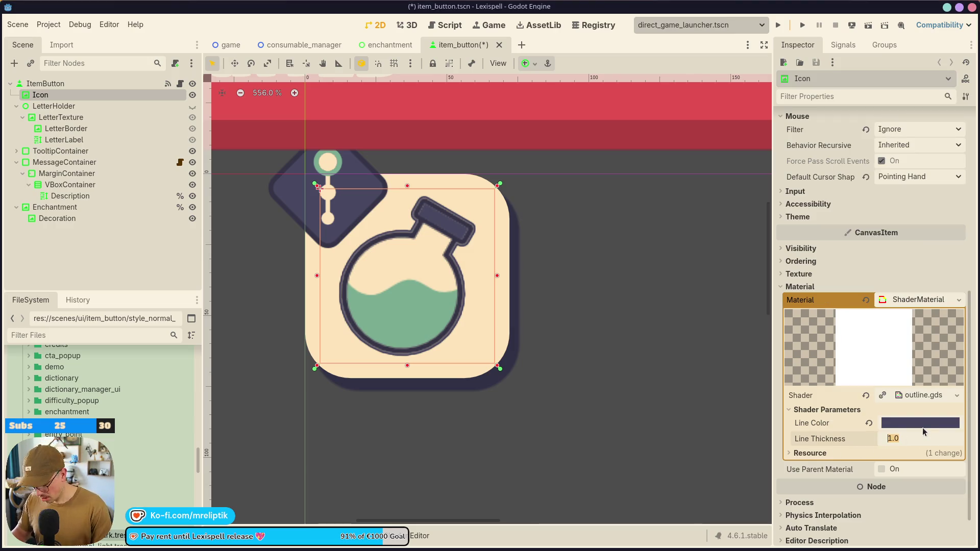
Try Line Thickness 6 and 4, settle on 3.0, and save the scene.
{"action": "type", "text": "6"}
{"action": "key", "text": "Return"}
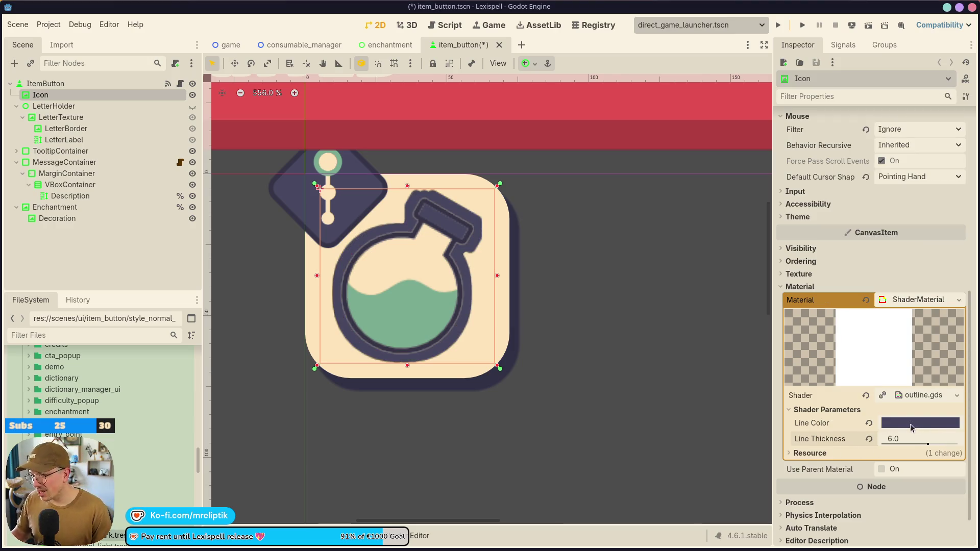
{"action": "type", "text": "4"}
{"action": "key", "text": "Return"}
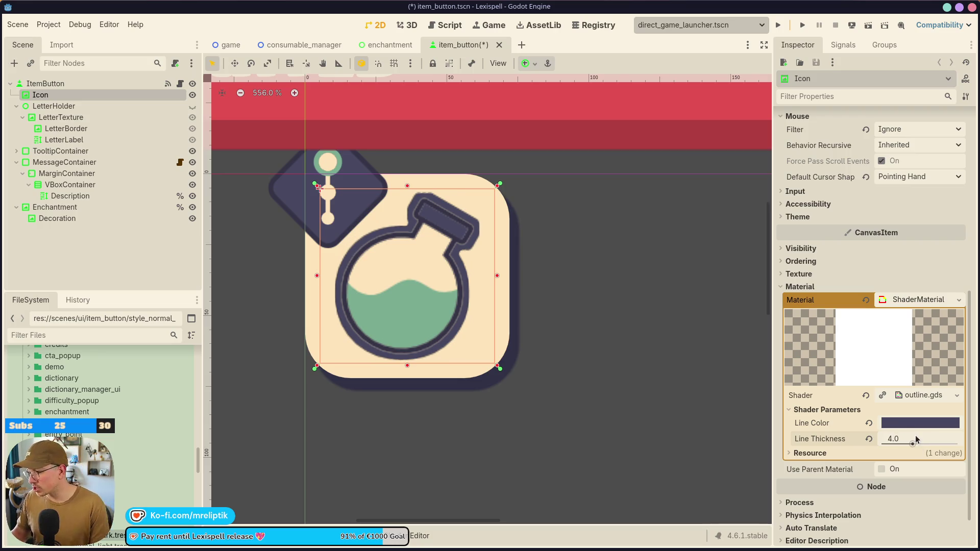
{"action": "type", "text": "3"}
{"action": "key", "text": "Return"}
{"action": "key", "text": "ctrl+s"}
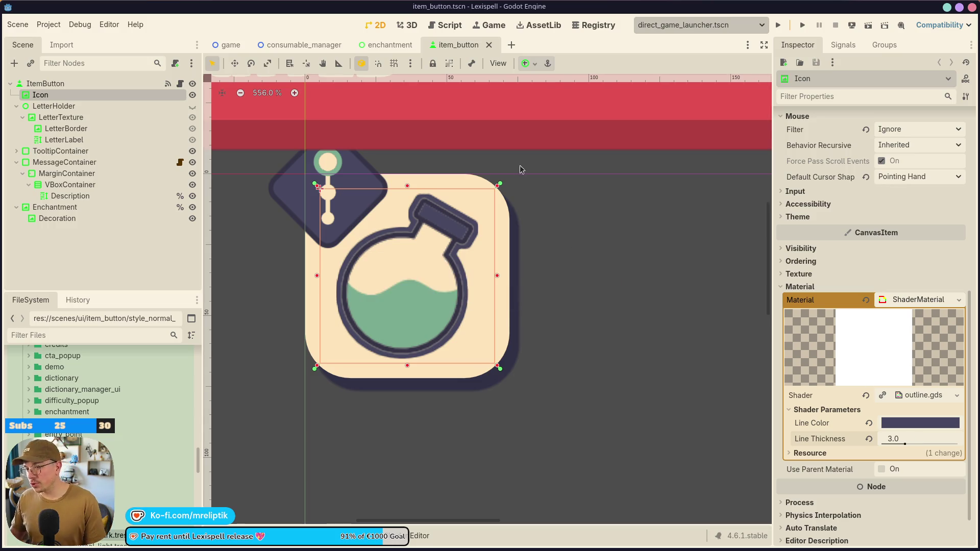
{"action": "scroll", "coordinate": [499, 275], "scroll_direction": "down", "scroll_amount": 5}
{"action": "scroll", "coordinate": [498, 276], "scroll_direction": "up", "scroll_amount": 3}
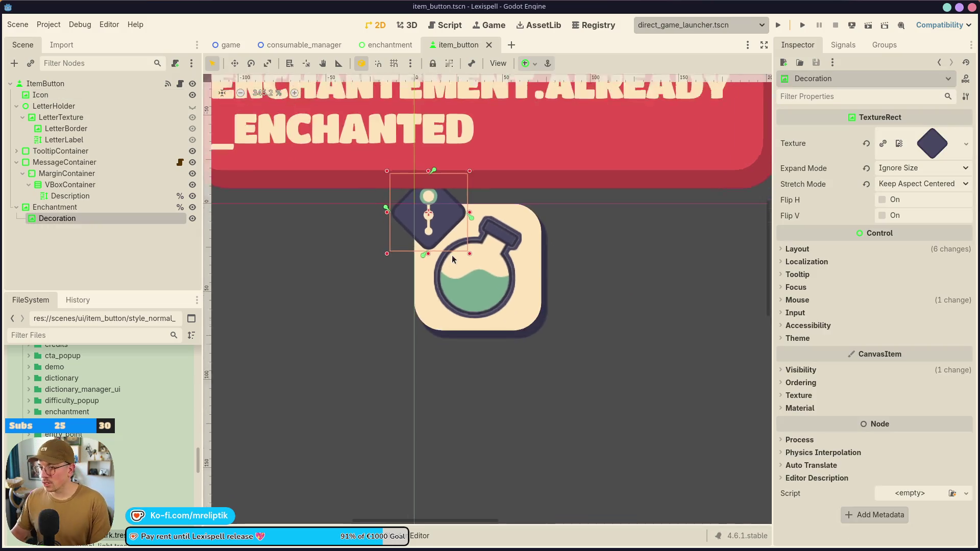
{"action": "scroll", "coordinate": [473, 260], "scroll_direction": "up", "scroll_amount": 6}
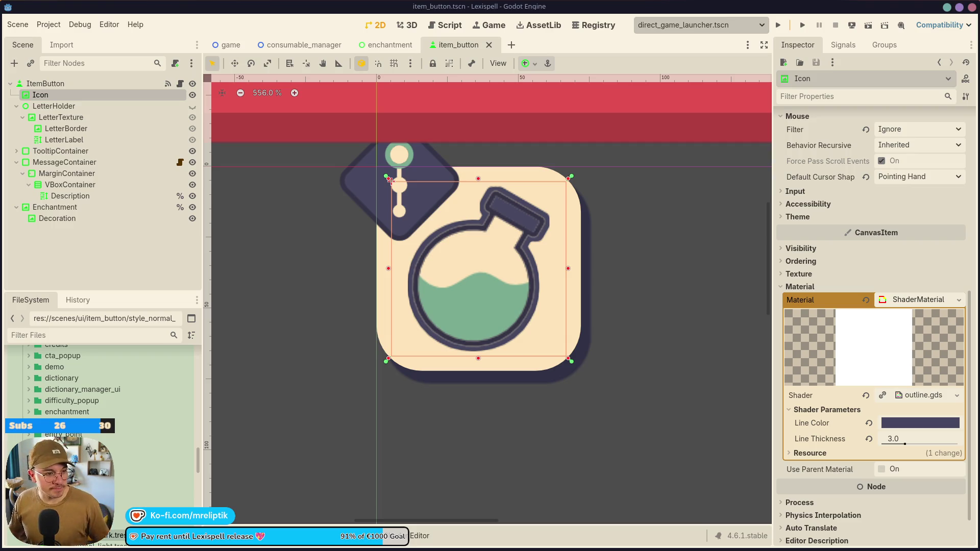
{"action": "scroll", "coordinate": [337, 250], "scroll_direction": "down", "scroll_amount": 6}
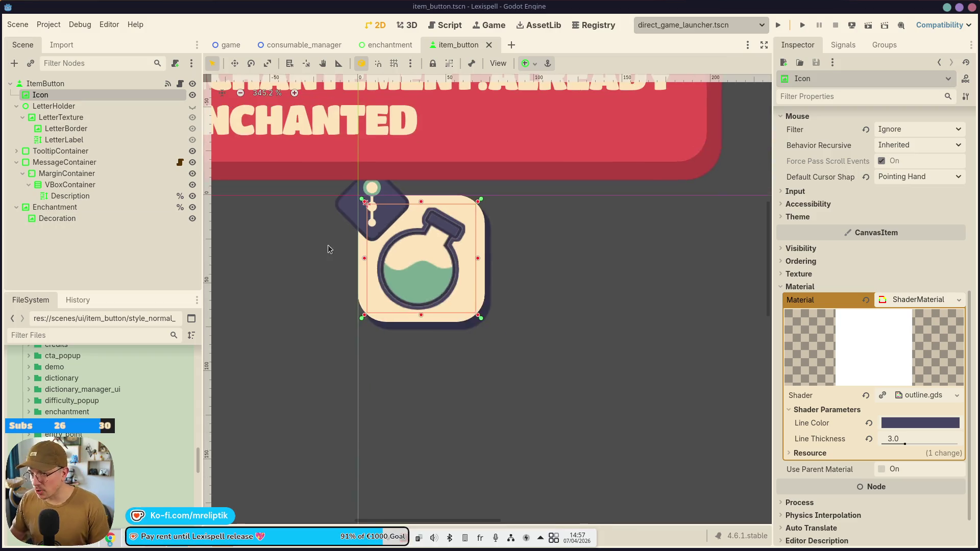
{"action": "scroll", "coordinate": [350, 251], "scroll_direction": "up", "scroll_amount": 1}
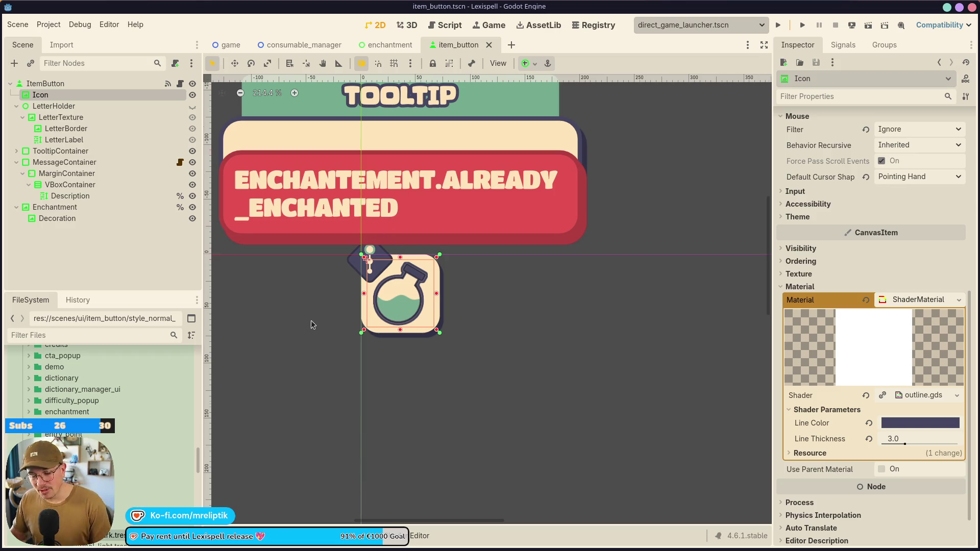
{"action": "scroll", "coordinate": [313, 325], "scroll_direction": "up", "scroll_amount": 6}
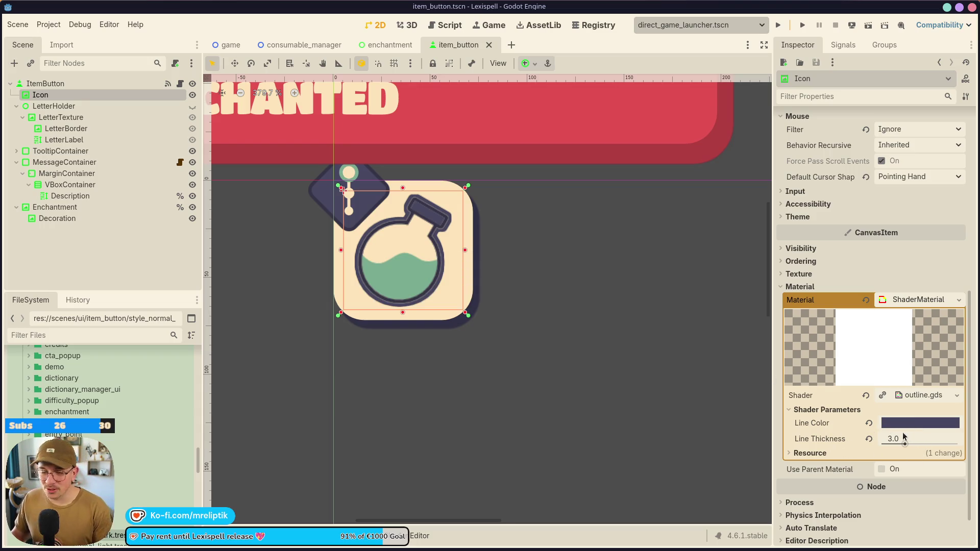
{"action": "scroll", "coordinate": [962, 141], "scroll_direction": "up", "scroll_amount": 5}
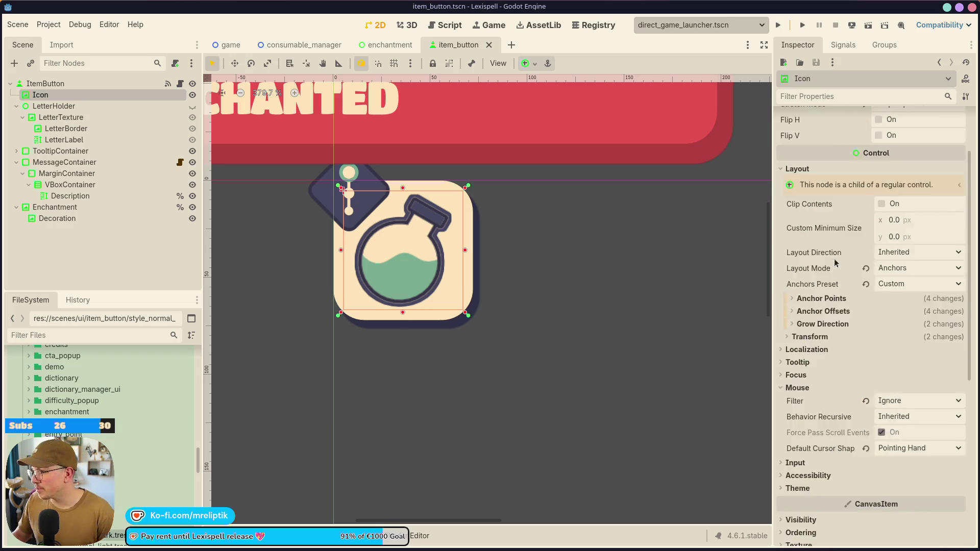
Replace the Icon's texture with the enchantment key image via Quick Load.
{"action": "left_click", "coordinate": [959, 144]}
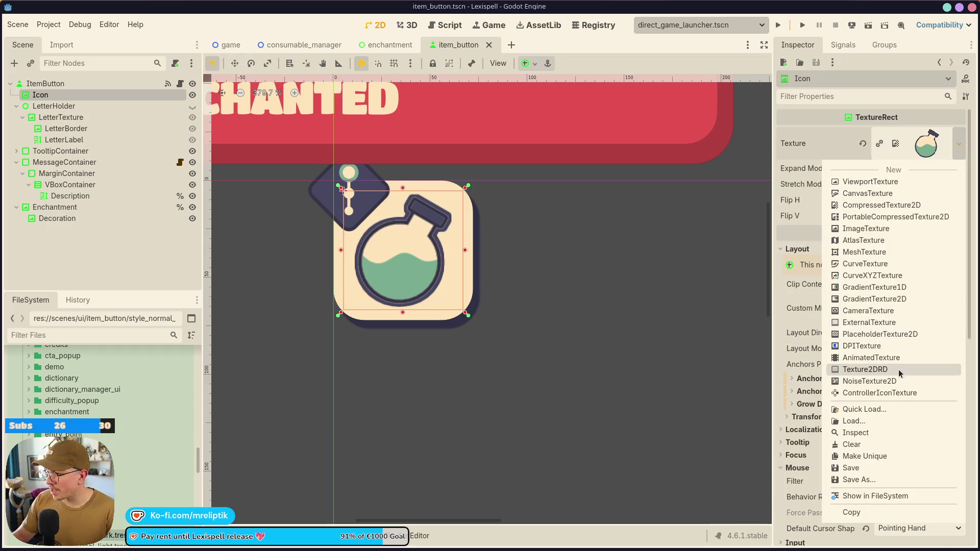
{"action": "left_click", "coordinate": [856, 411]}
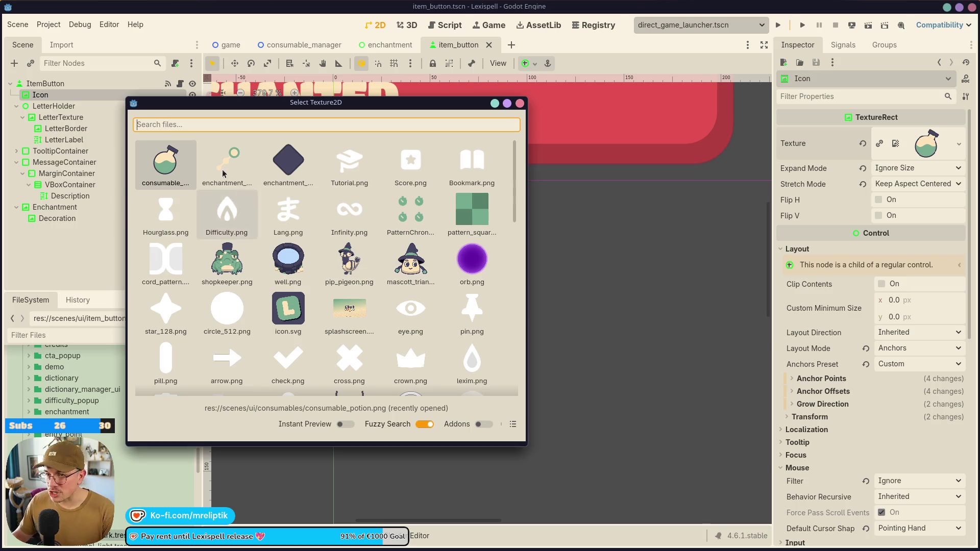
{"action": "left_click", "coordinate": [227, 166]}
{"action": "scroll", "coordinate": [404, 237], "scroll_direction": "up", "scroll_amount": 10}
{"action": "scroll", "coordinate": [394, 254], "scroll_direction": "down", "scroll_amount": 9}
{"action": "scroll", "coordinate": [380, 246], "scroll_direction": "down", "scroll_amount": 9}
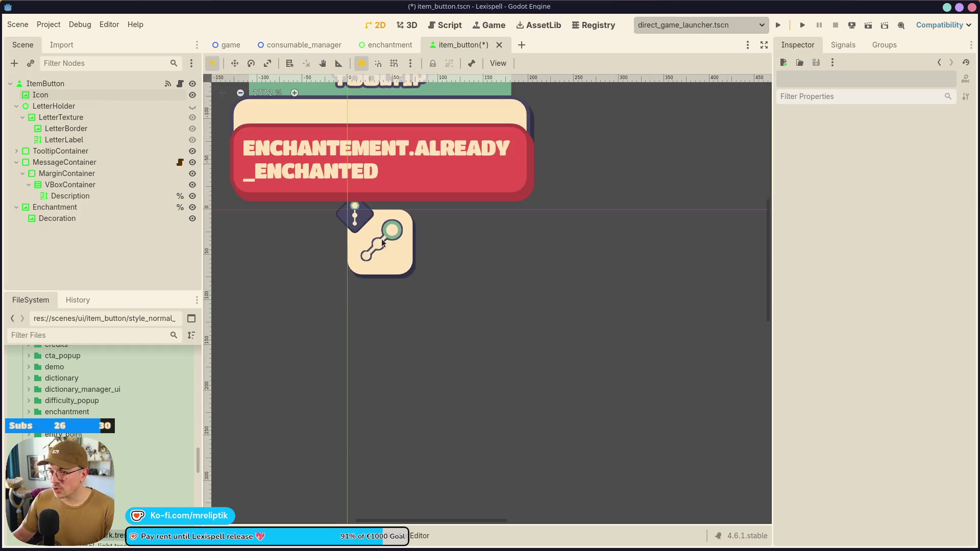
{"action": "scroll", "coordinate": [382, 244], "scroll_direction": "up", "scroll_amount": 5}
Reselect the Icon and go to its outline Line Thickness field.
{"action": "left_click", "coordinate": [383, 244]}
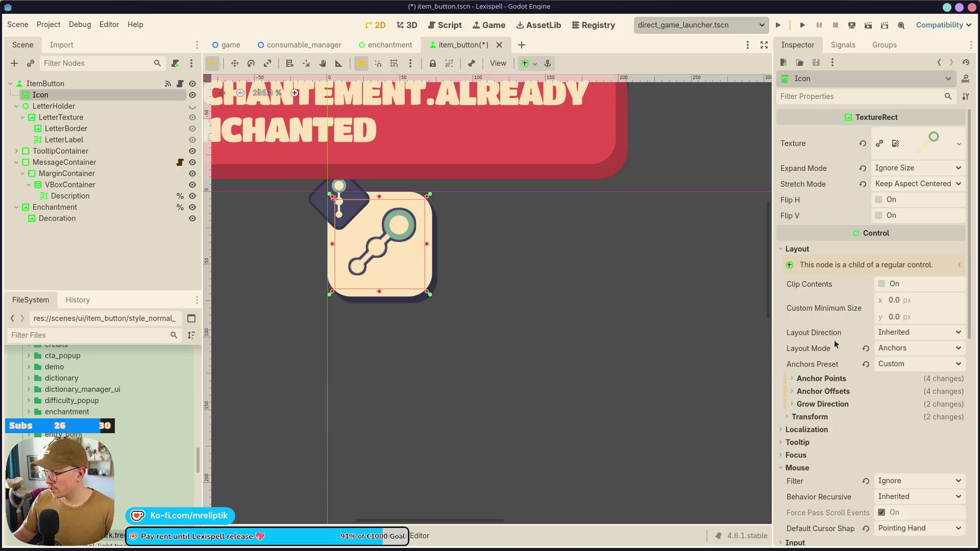
{"action": "scroll", "coordinate": [905, 407], "scroll_direction": "down", "scroll_amount": 6}
{"action": "left_click", "coordinate": [912, 392]}
Try Line Thickness 6 and 4 on the key icon, then return it to 3.
{"action": "type", "text": "6"}
{"action": "key", "text": "Return"}
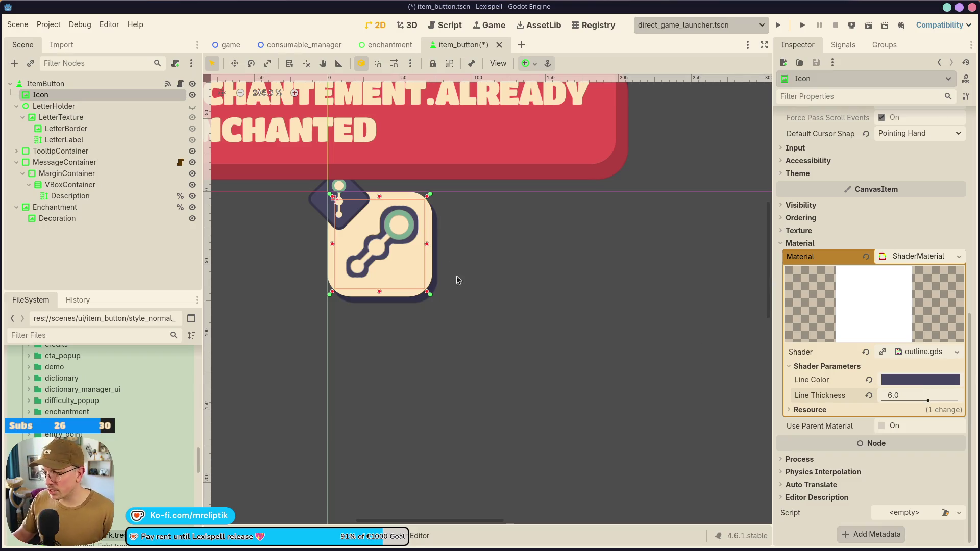
{"action": "scroll", "coordinate": [357, 260], "scroll_direction": "up", "scroll_amount": 5}
{"action": "scroll", "coordinate": [348, 250], "scroll_direction": "down", "scroll_amount": 3}
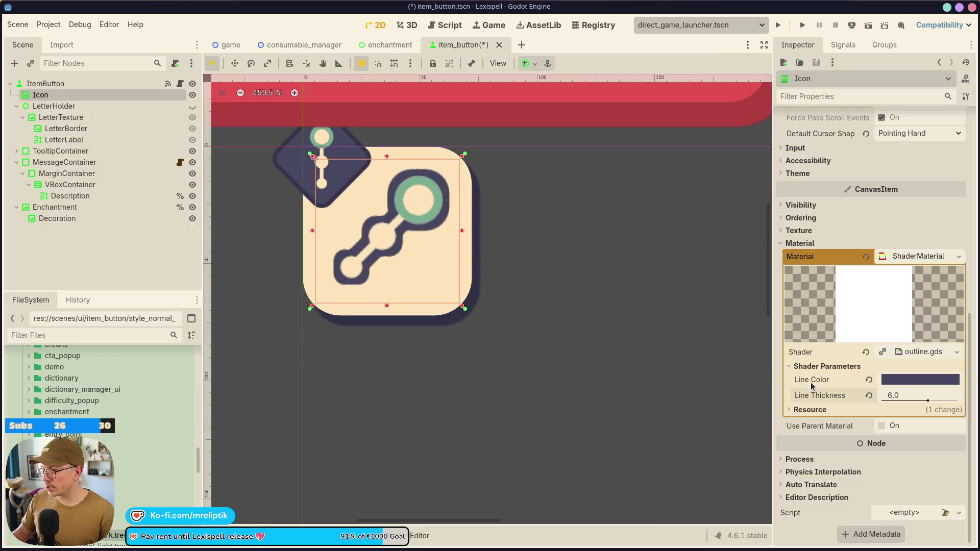
{"action": "left_click", "coordinate": [917, 396]}
{"action": "type", "text": "4"}
{"action": "key", "text": "Return"}
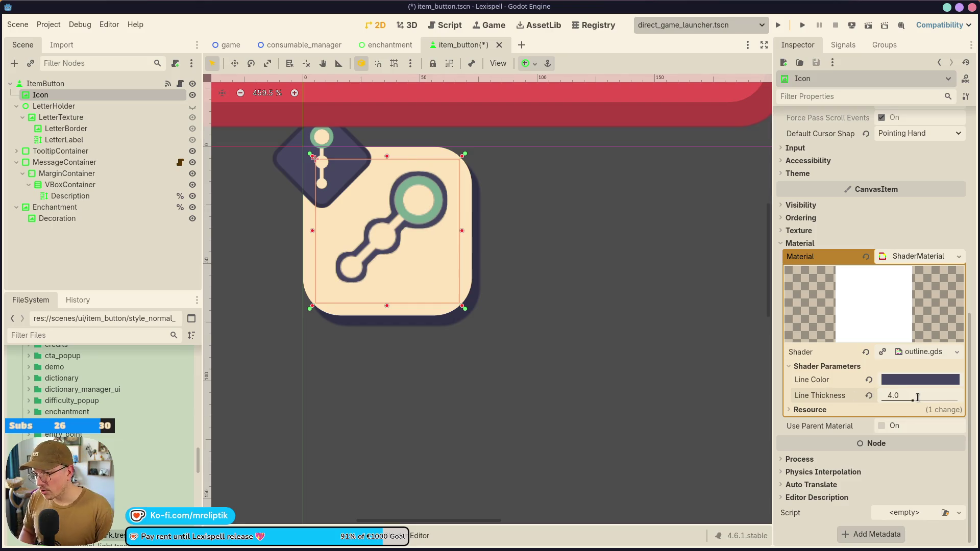
{"action": "left_click", "coordinate": [918, 398]}
{"action": "type", "text": "3"}
{"action": "key", "text": "Return"}
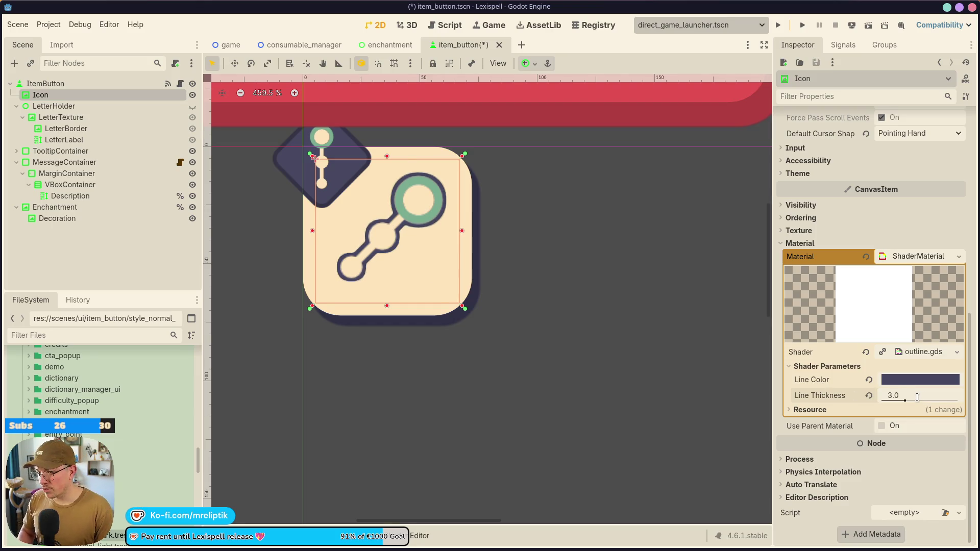
Save the item_button scene with the 3.0 outline thickness.
{"action": "key", "text": "ctrl+s"}
{"action": "scroll", "coordinate": [437, 274], "scroll_direction": "down", "scroll_amount": 2}
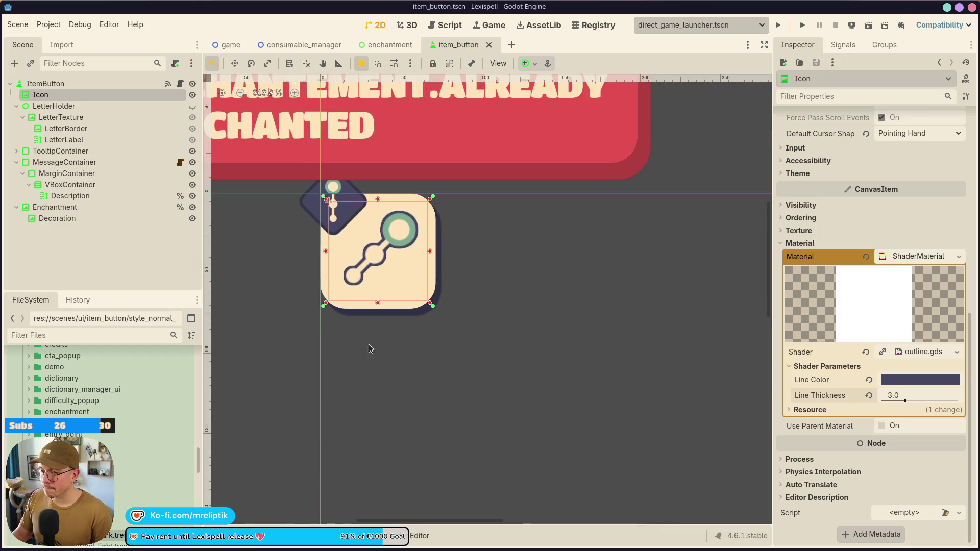
{"action": "key", "text": "ctrl+s"}
{"action": "scroll", "coordinate": [358, 270], "scroll_direction": "up", "scroll_amount": 5}
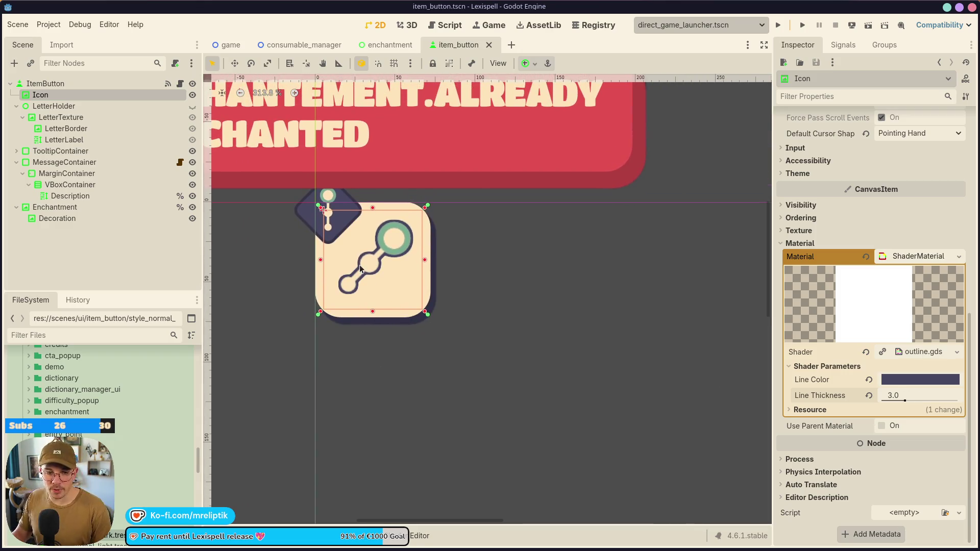
{"action": "scroll", "coordinate": [409, 239], "scroll_direction": "down", "scroll_amount": 4}
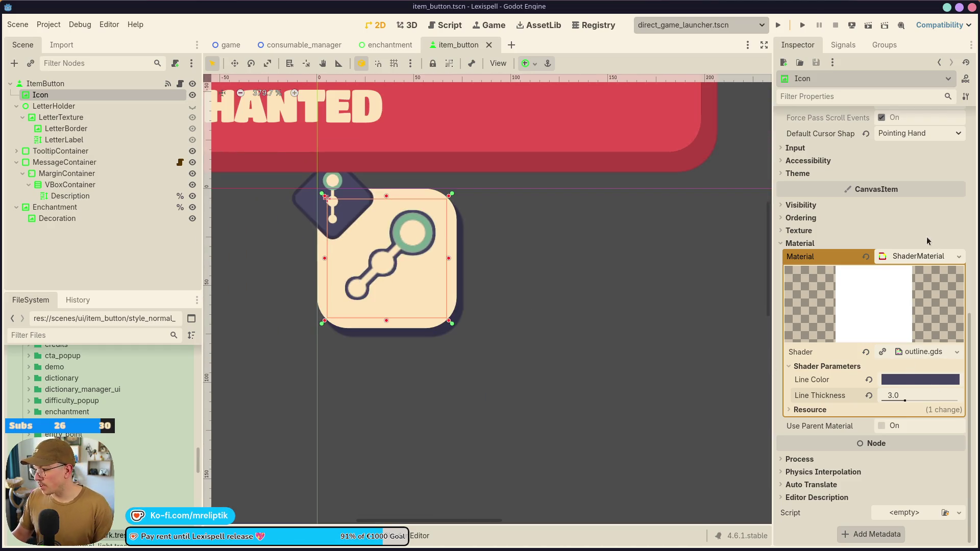
{"action": "left_click", "coordinate": [959, 256]}
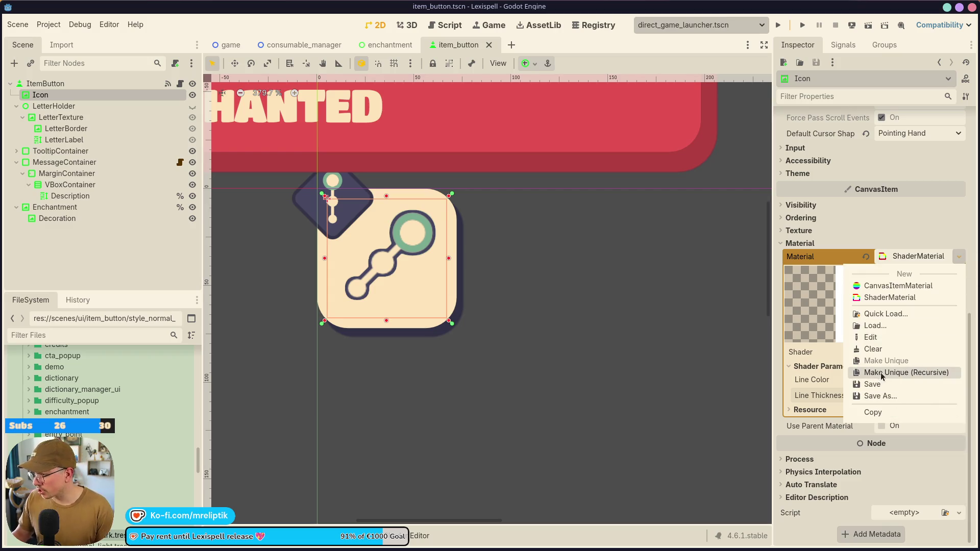
Toggle the material's Local To Scene setting on and then back off.
{"action": "left_click", "coordinate": [818, 420]}
{"action": "left_click", "coordinate": [814, 410]}
{"action": "left_click", "coordinate": [881, 426]}
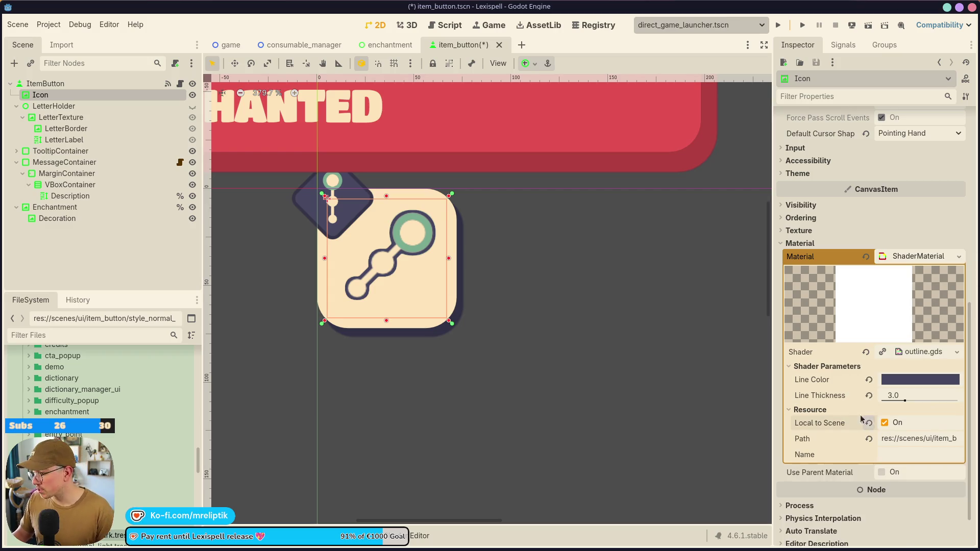
{"action": "left_click", "coordinate": [812, 409]}
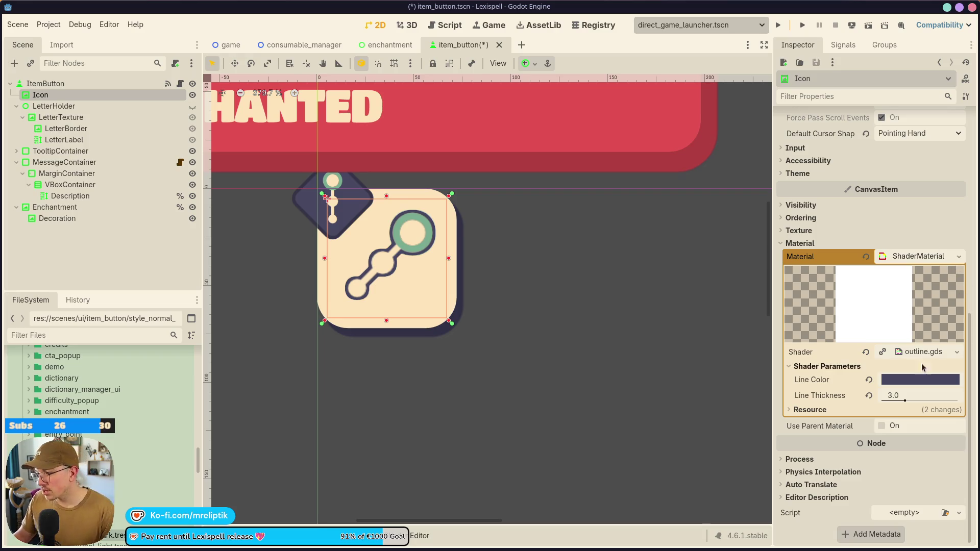
{"action": "left_click", "coordinate": [812, 410]}
{"action": "left_click", "coordinate": [887, 422]}
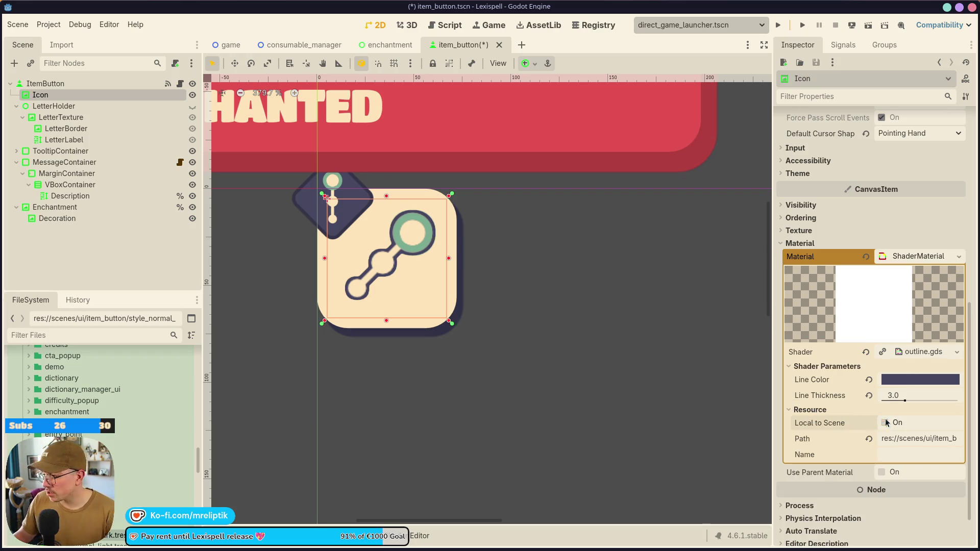
{"action": "left_click", "coordinate": [812, 410]}
Save the ShaderMaterial as material_ouline.tres, then clear it from the Icon's Material.
{"action": "left_click", "coordinate": [961, 261]}
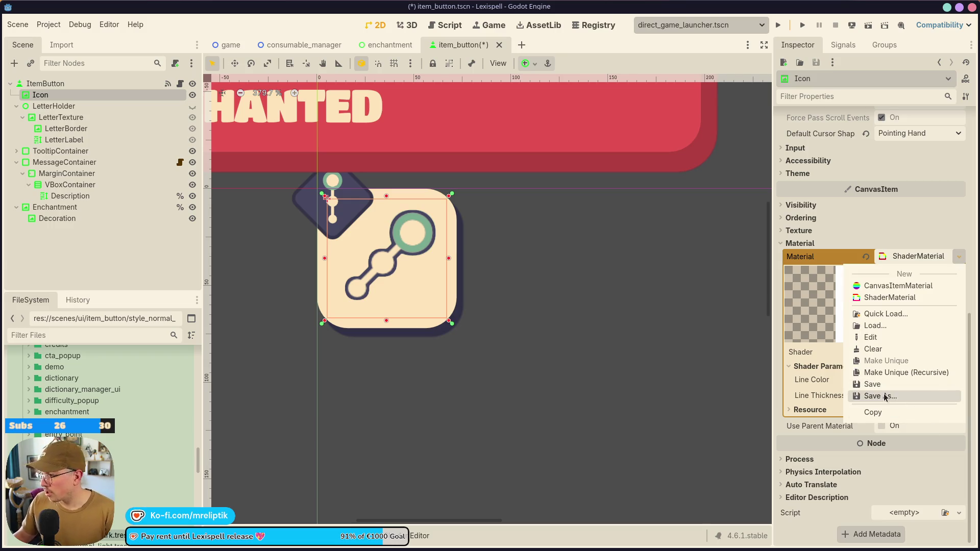
{"action": "left_click", "coordinate": [886, 397]}
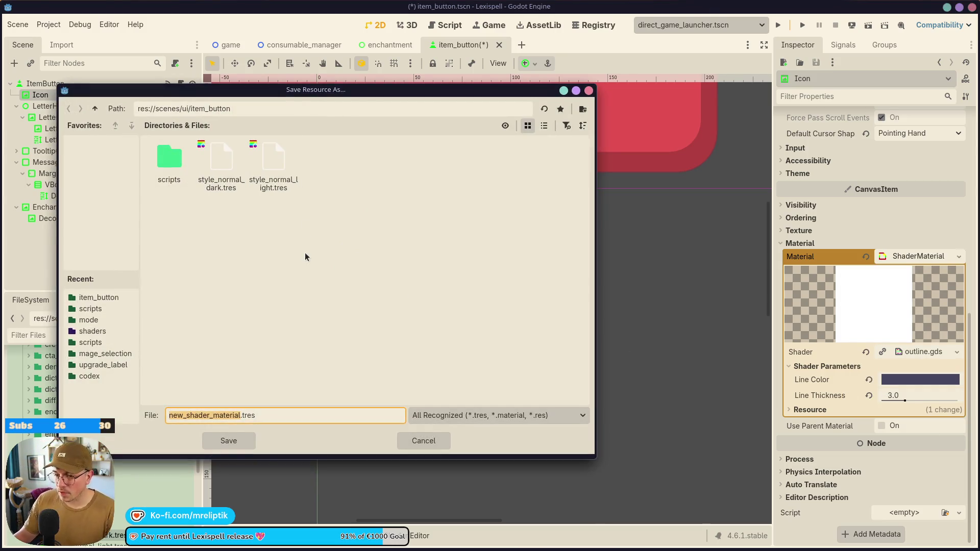
{"action": "type", "text": "ouline_ma"}
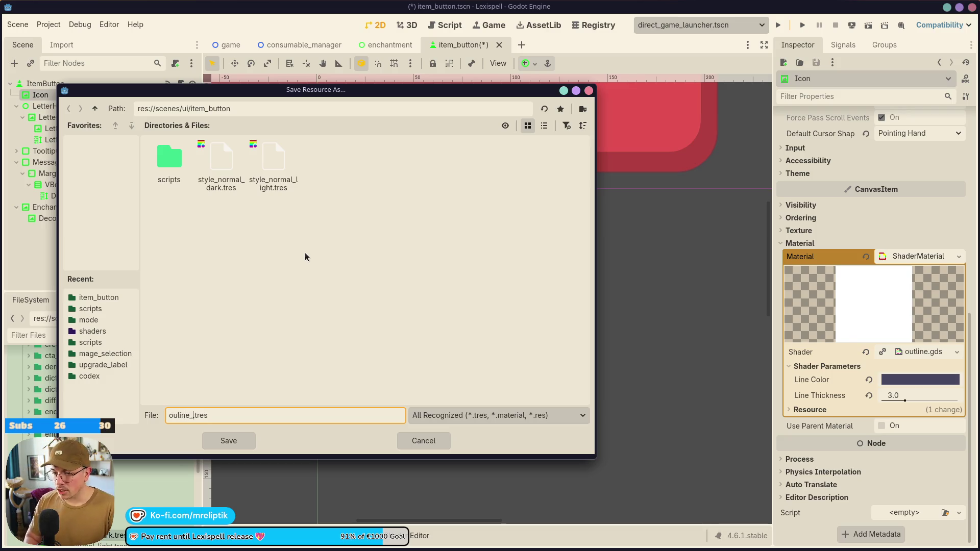
{"action": "type", "text": "terial"}
{"action": "key", "text": "BackSpace"}
{"action": "key", "text": "BackSpace"}
{"action": "key", "text": "BackSpace"}
{"action": "type", "text": "e"}
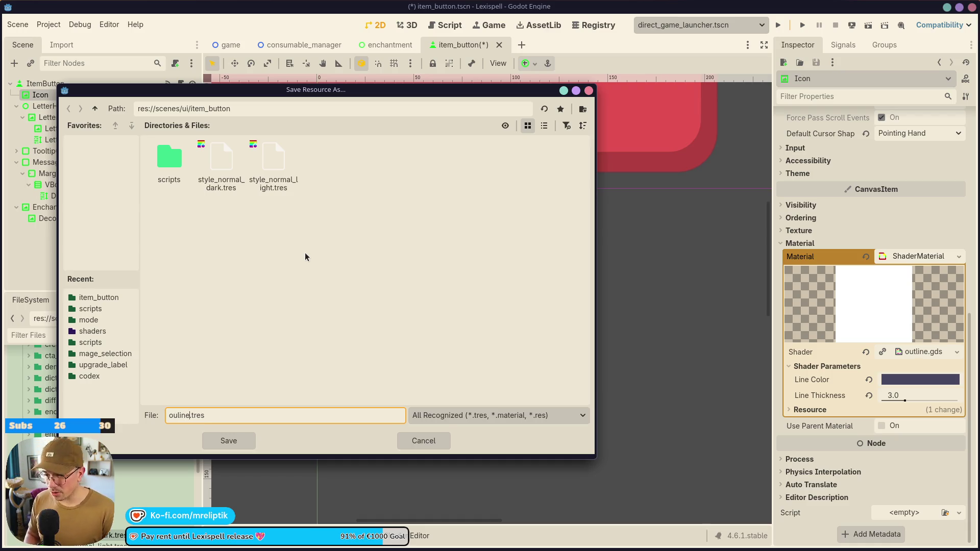
{"action": "type", "text": "material_"}
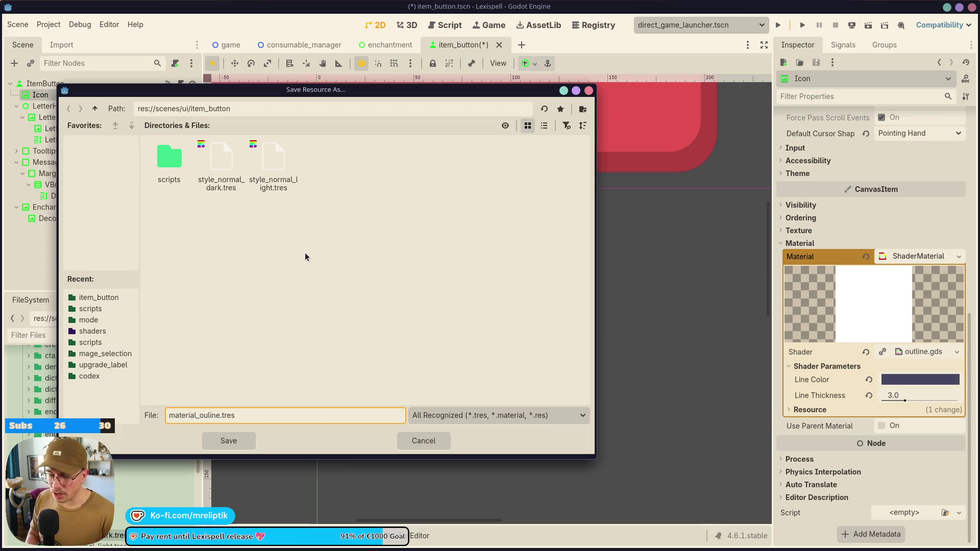
{"action": "key", "text": "Return"}
{"action": "key", "text": "ctrl+s"}
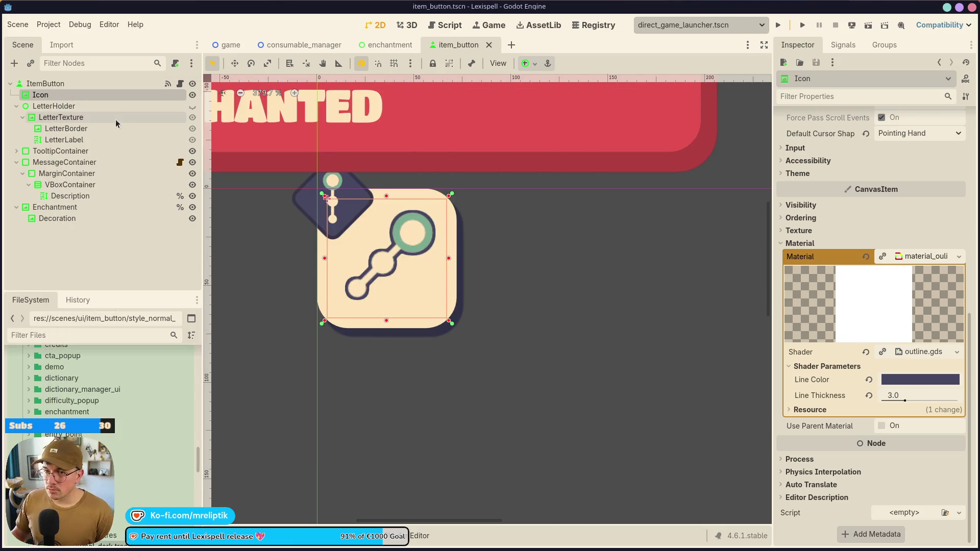
{"action": "left_click", "coordinate": [866, 256]}
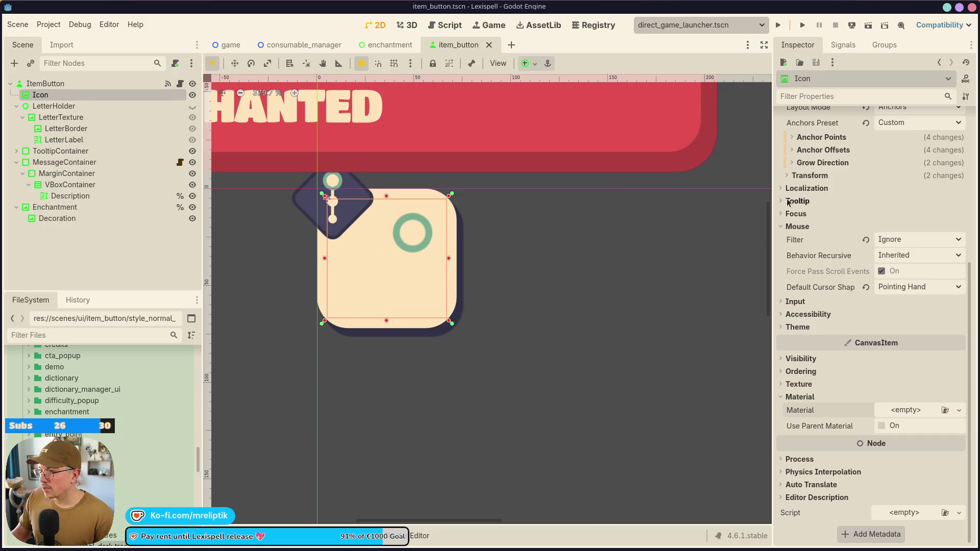
{"action": "scroll", "coordinate": [869, 238], "scroll_direction": "up", "scroll_amount": 5}
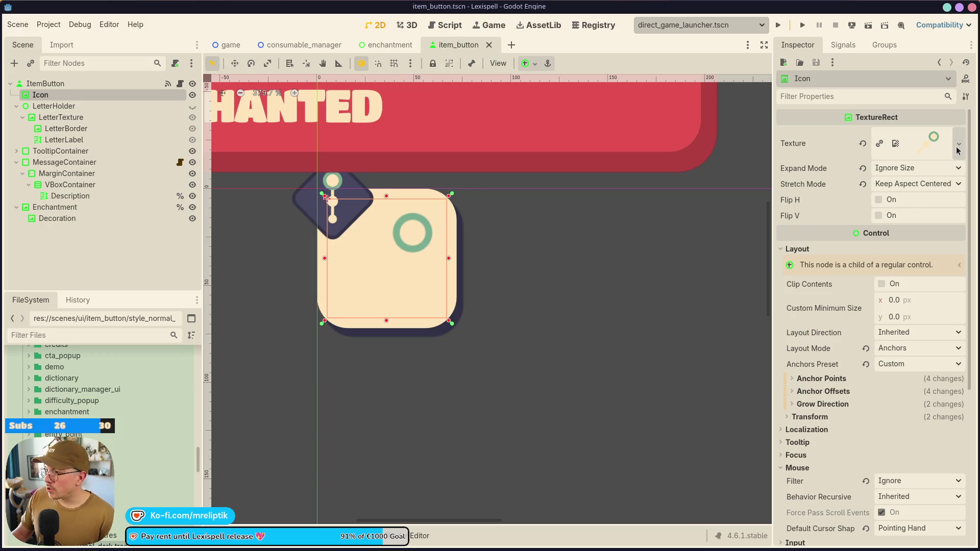
{"action": "left_click", "coordinate": [959, 144]}
{"action": "left_click", "coordinate": [853, 410]}
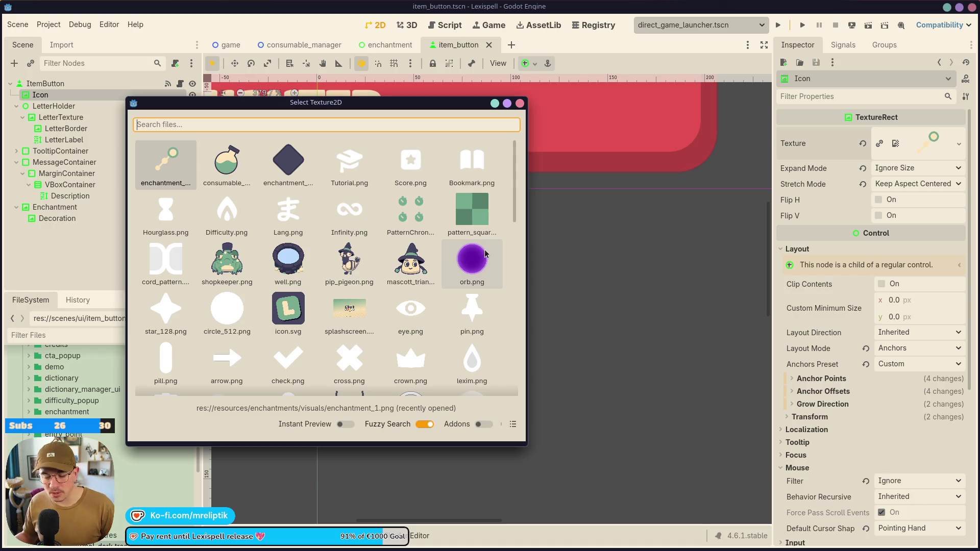
{"action": "left_click", "coordinate": [519, 103]}
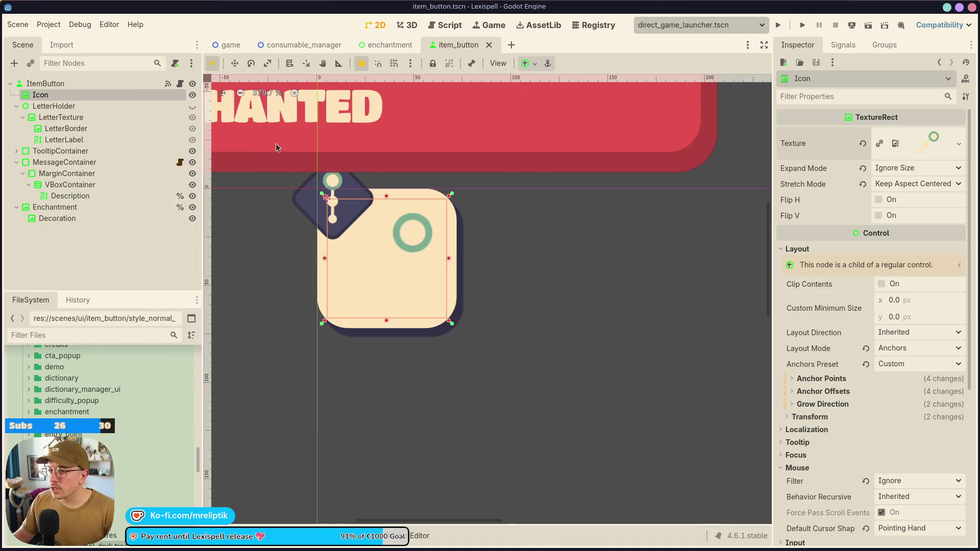
{"action": "left_click", "coordinate": [192, 107]}
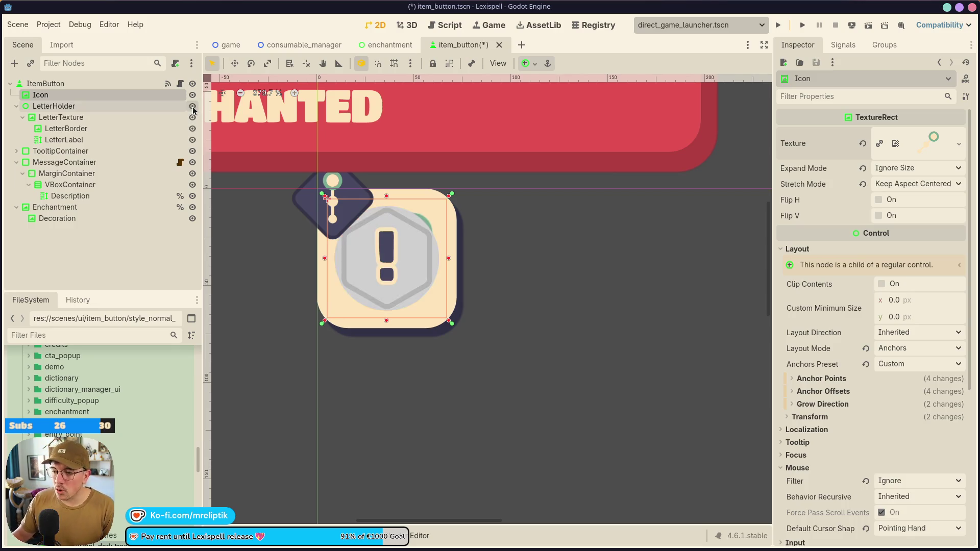
{"action": "key", "text": "f"}
{"action": "key", "text": "ctrl+z"}
{"action": "key", "text": "ctrl+s"}
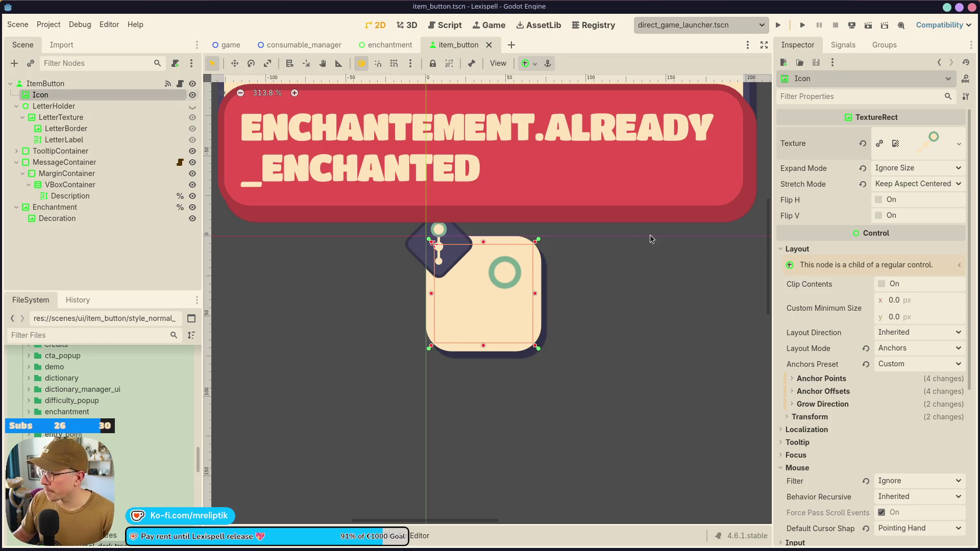
{"action": "scroll", "coordinate": [806, 366], "scroll_direction": "down", "scroll_amount": 5}
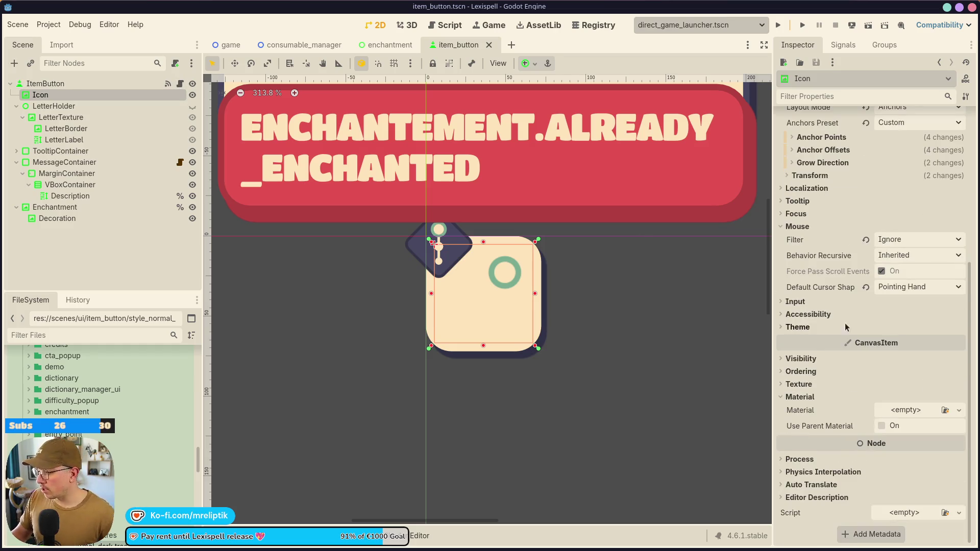
{"action": "left_click", "coordinate": [794, 305]}
{"action": "left_click", "coordinate": [794, 307]}
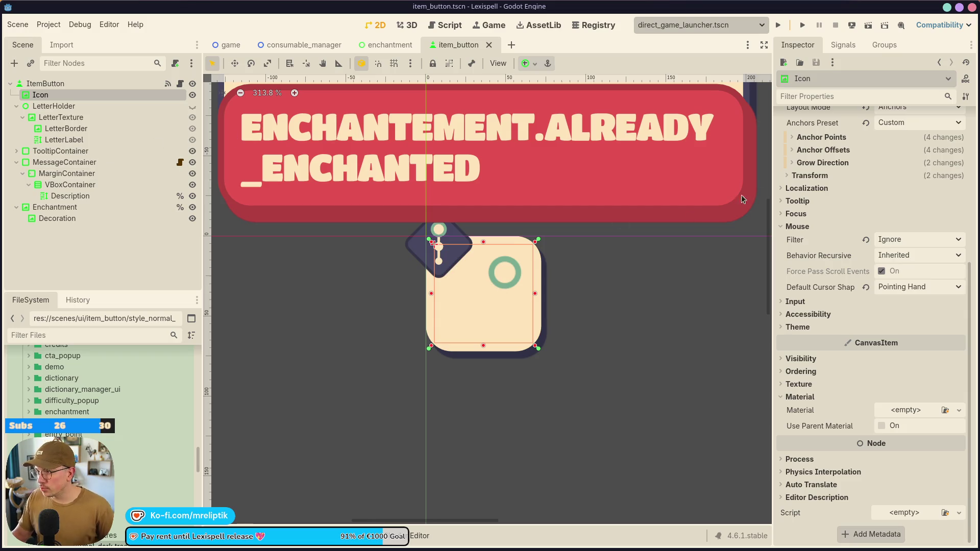
{"action": "scroll", "coordinate": [817, 202], "scroll_direction": "up", "scroll_amount": 10}
Quick Load consumable_potion.png as the Icon's texture.
{"action": "left_click", "coordinate": [959, 143]}
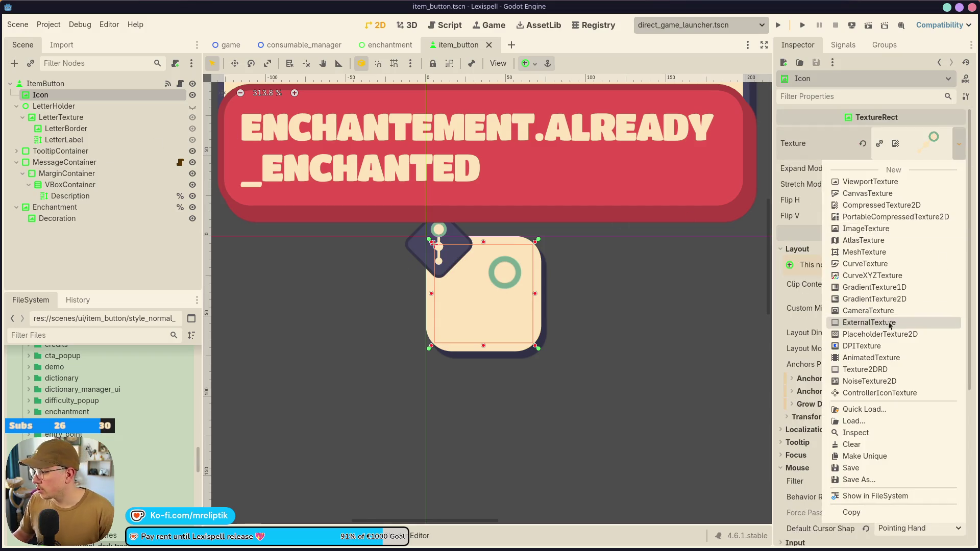
{"action": "left_click", "coordinate": [858, 409]}
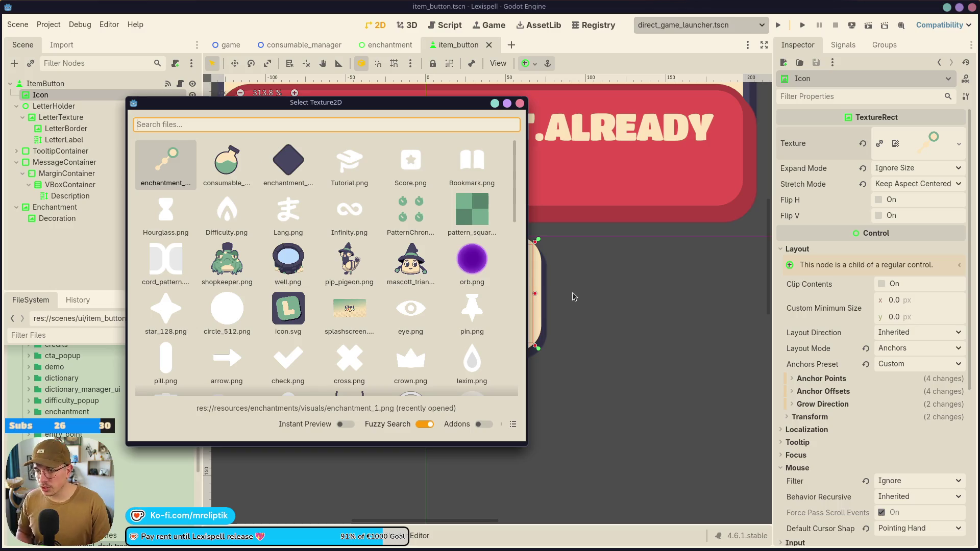
{"action": "key", "text": "Right"}
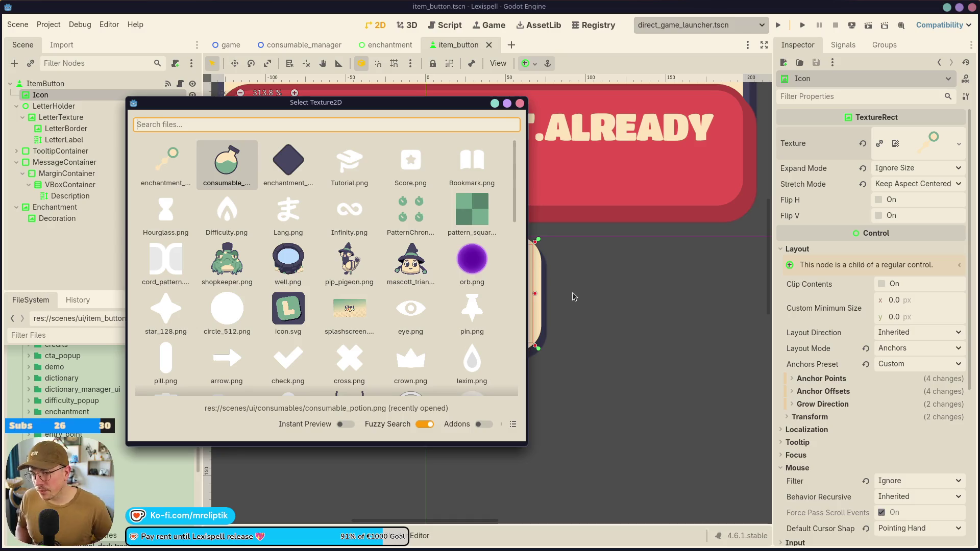
{"action": "key", "text": "Return"}
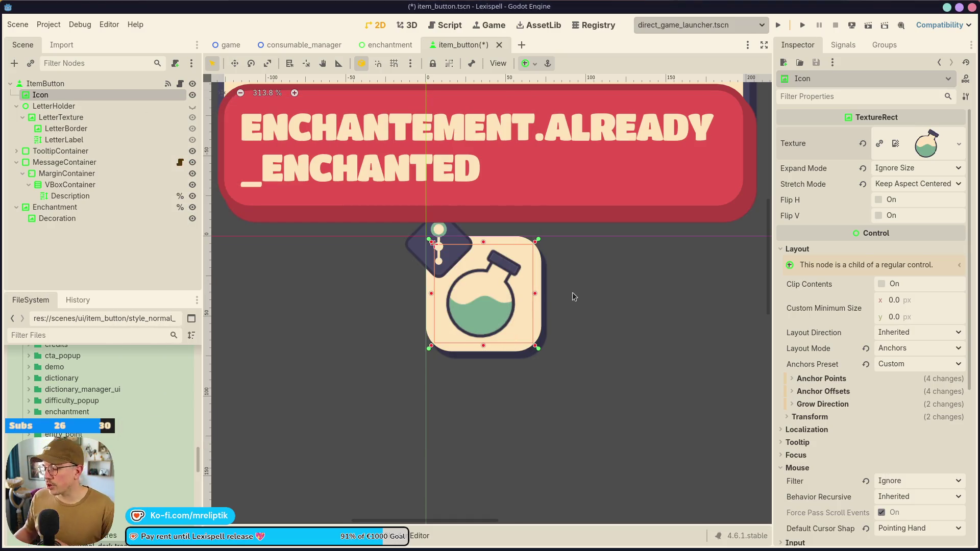
{"action": "mouse_move", "coordinate": [200, 547]}
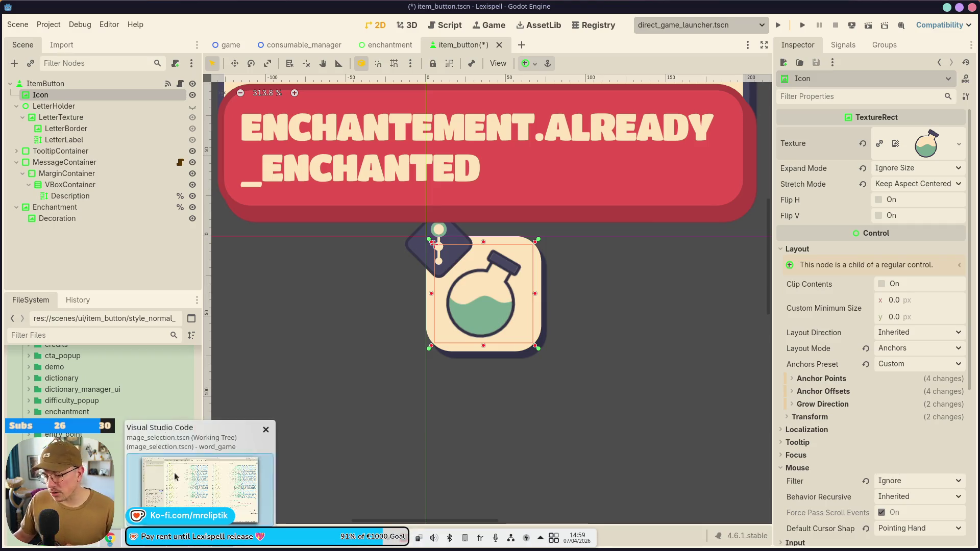
{"action": "left_click", "coordinate": [102, 339]}
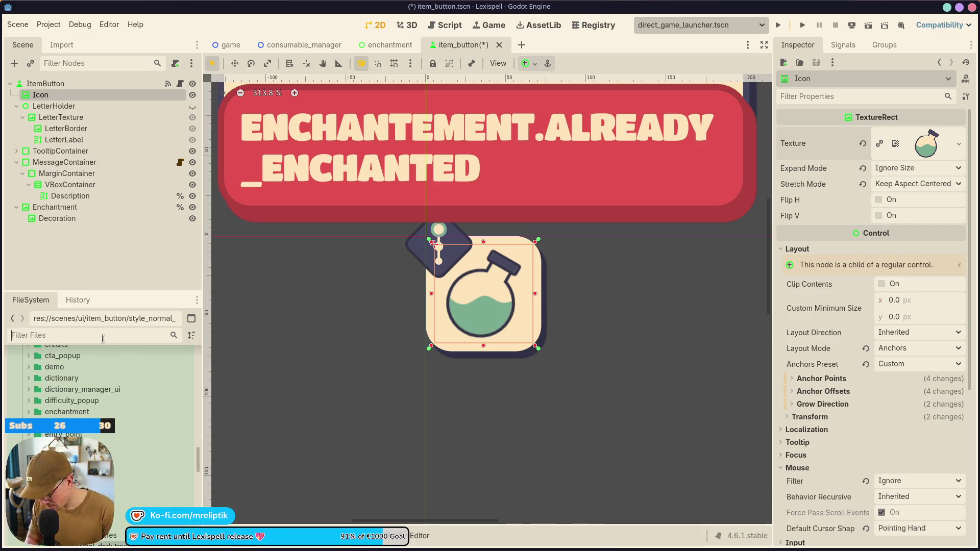
Filter the FileSystem by 'enchant' and select enchantment_1.png.
{"action": "type", "text": "ehcna"}
{"action": "key", "text": "BackSpace"}
{"action": "key", "text": "BackSpace"}
{"action": "type", "text": "c"}
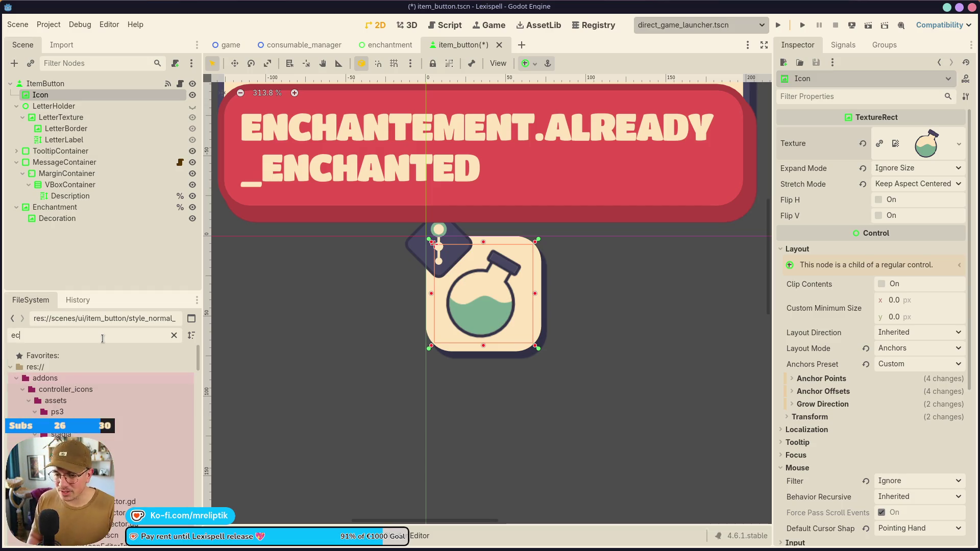
{"action": "key", "text": "BackSpace"}
{"action": "type", "text": "nchan"}
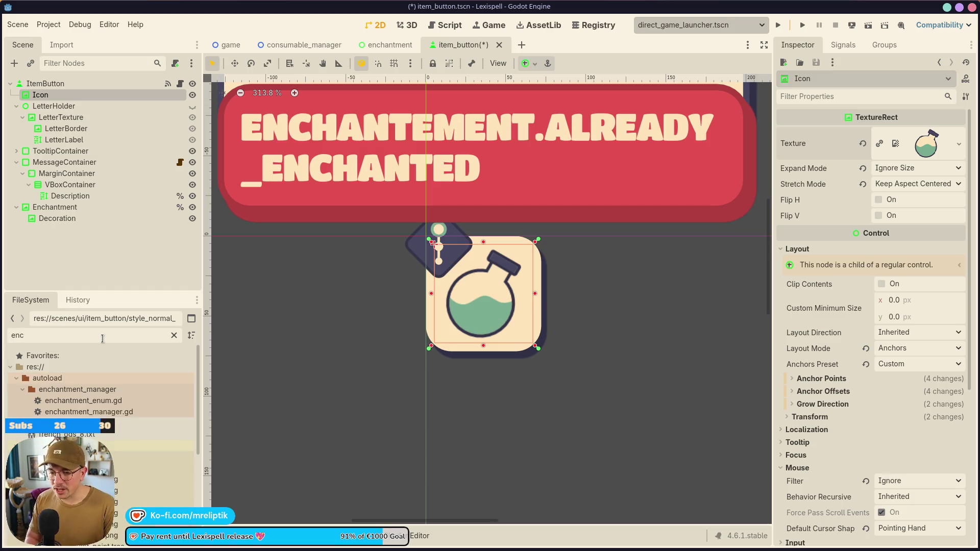
{"action": "type", "text": "t"}
{"action": "left_click", "coordinate": [153, 457]}
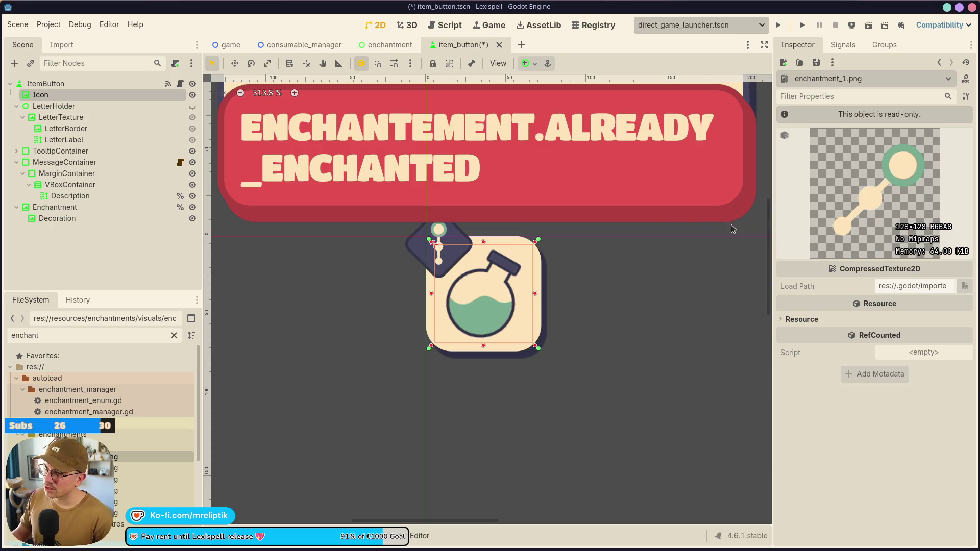
Switch to the enchantment scene and back, save item_button.tscn, and reselect the Icon.
{"action": "left_click", "coordinate": [129, 263]}
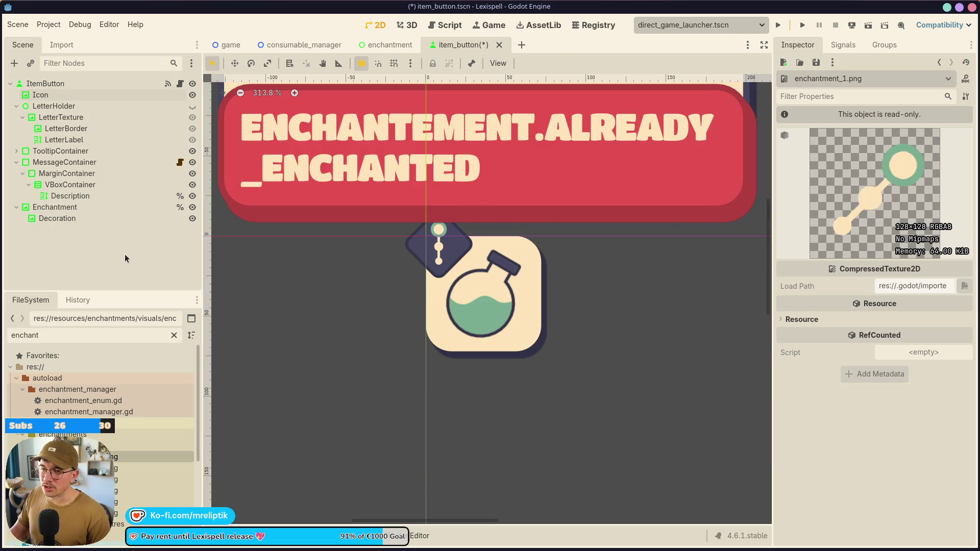
{"action": "left_click", "coordinate": [397, 45]}
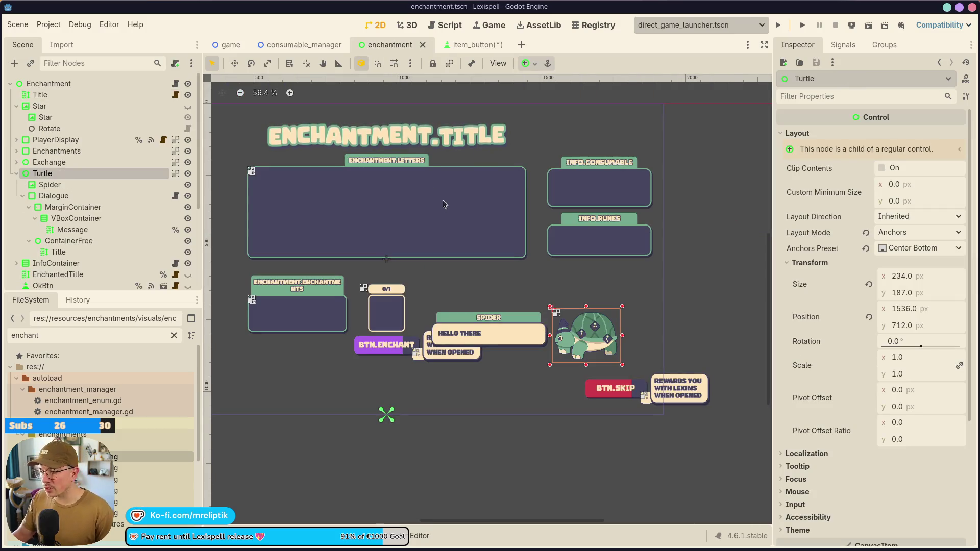
{"action": "left_click", "coordinate": [489, 44]}
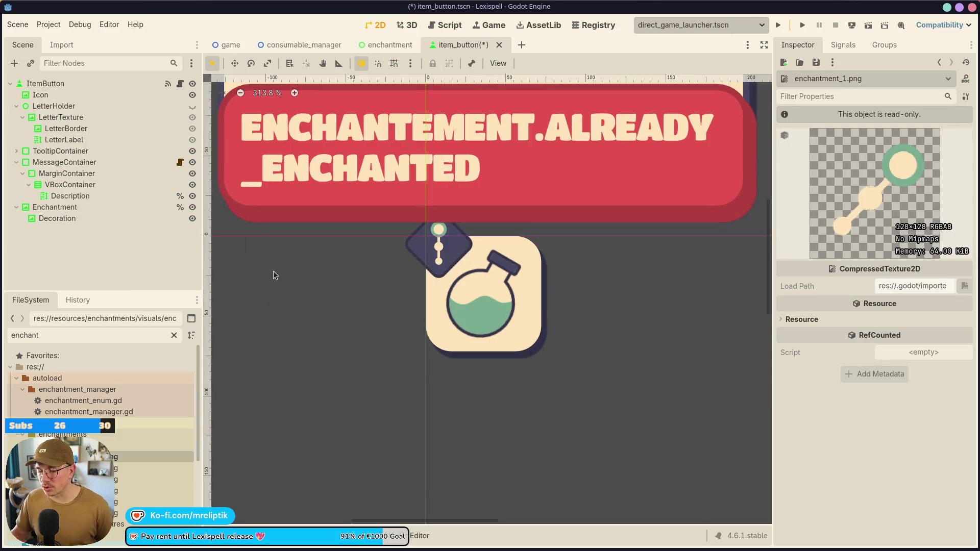
{"action": "key", "text": "ctrl+s"}
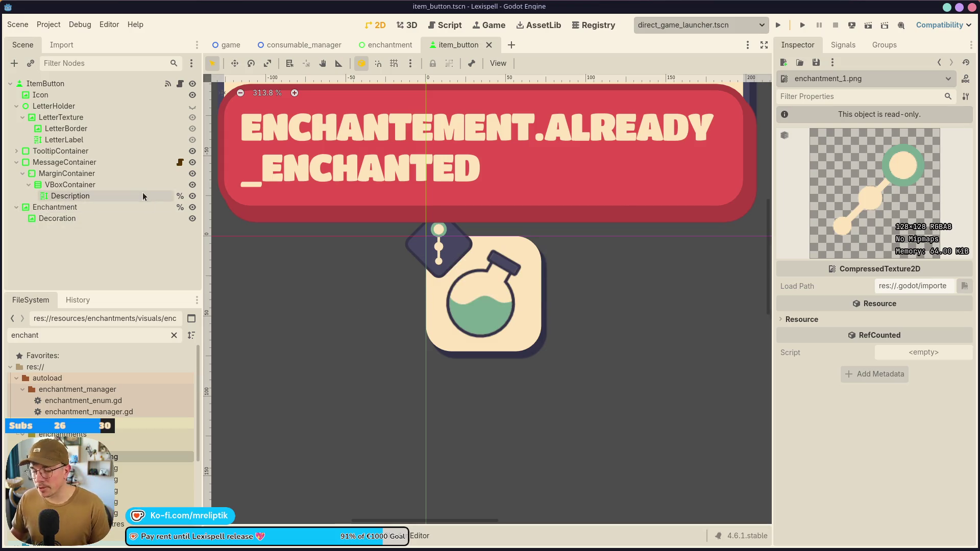
{"action": "scroll", "coordinate": [457, 277], "scroll_direction": "up", "scroll_amount": 3}
{"action": "key", "text": "ctrl+s"}
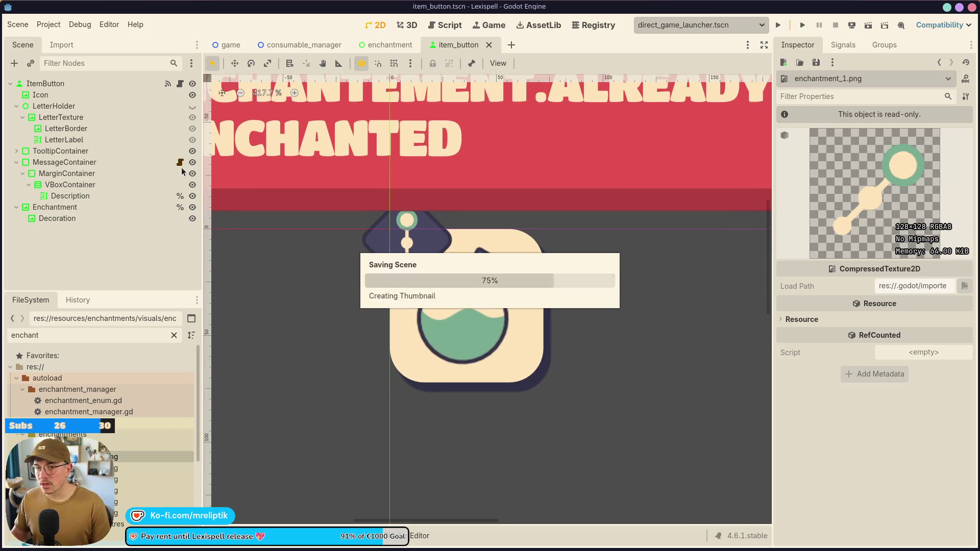
{"action": "left_click", "coordinate": [90, 99]}
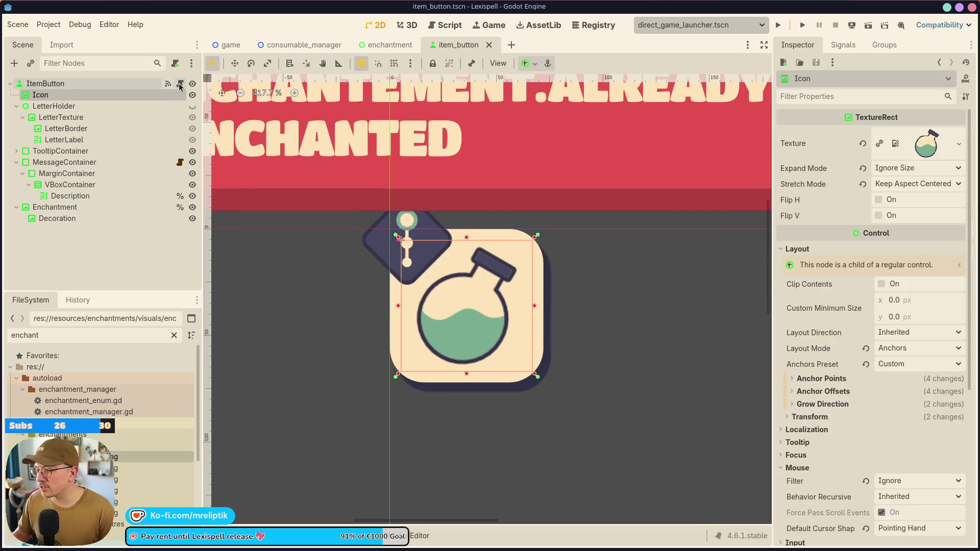
{"action": "left_click", "coordinate": [180, 84]}
{"action": "scroll", "coordinate": [419, 357], "scroll_direction": "up", "scroll_amount": 10}
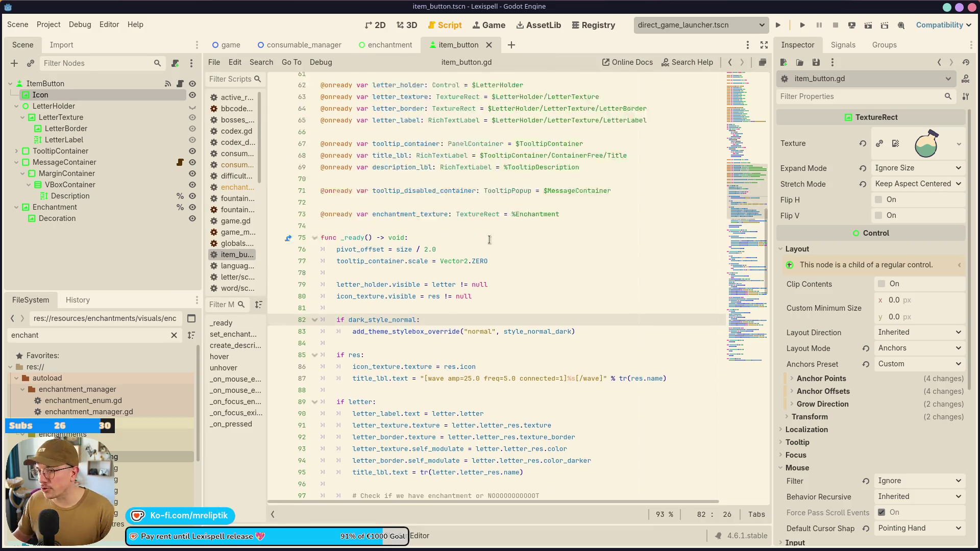
{"action": "scroll", "coordinate": [419, 357], "scroll_direction": "up", "scroll_amount": 5}
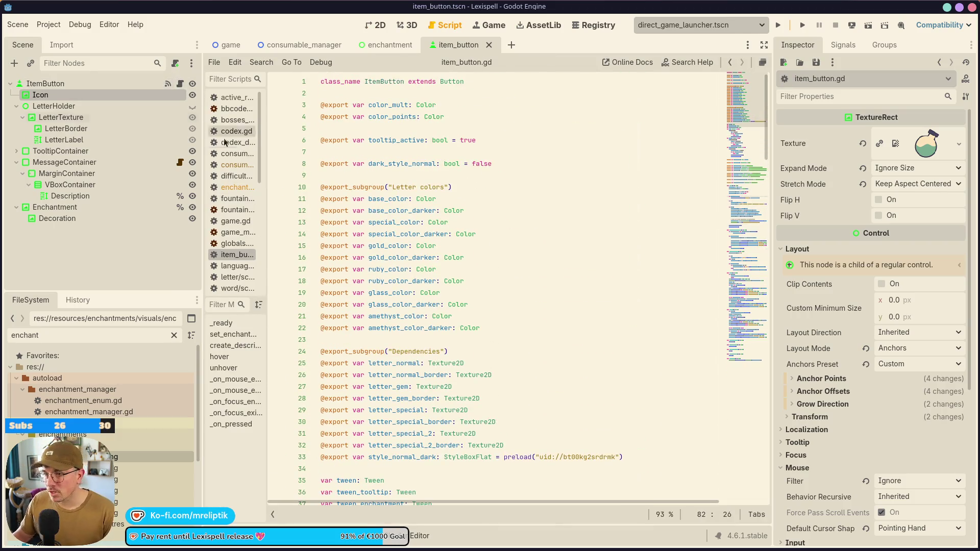
{"action": "scroll", "coordinate": [470, 297], "scroll_direction": "down", "scroll_amount": 1}
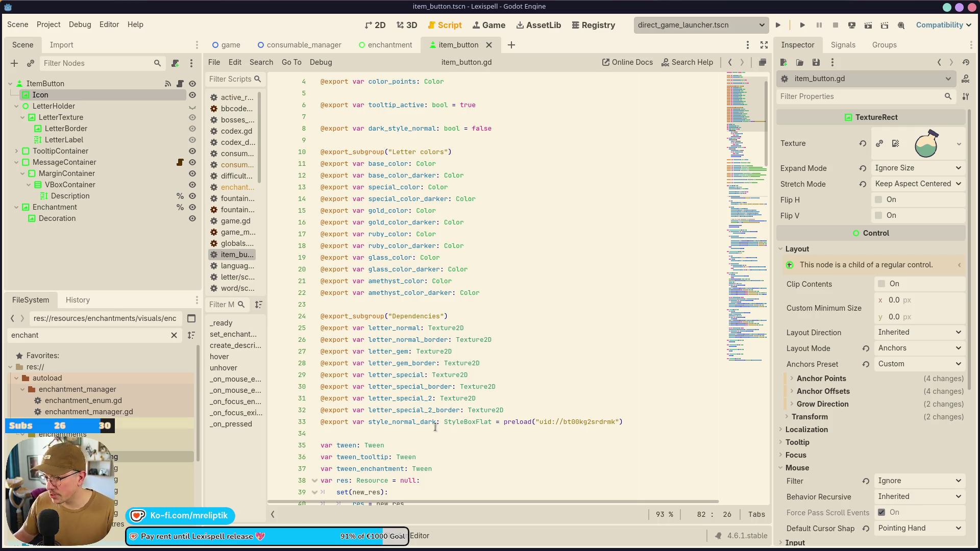
{"action": "left_click", "coordinate": [403, 435]}
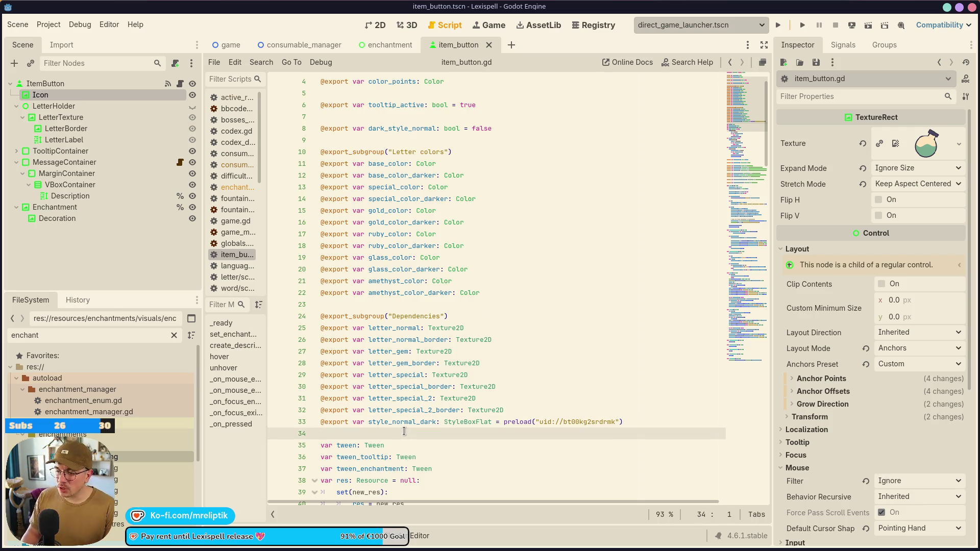
{"action": "key", "text": "Return"}
{"action": "key", "text": "Up"}
{"action": "type", "text": "@export var"}
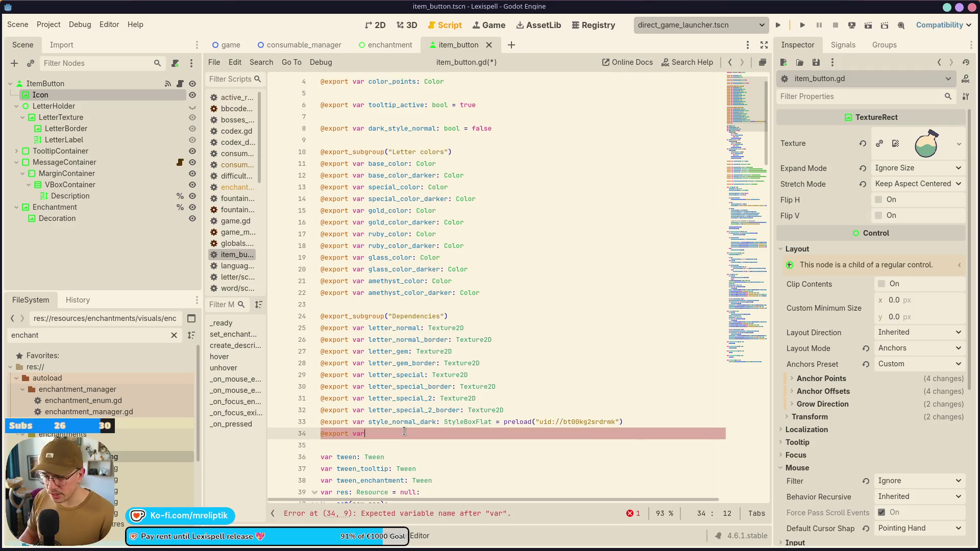
Filter the FileSystem by 'outline', select the outline shader, then clear the filter.
{"action": "left_click", "coordinate": [174, 336]}
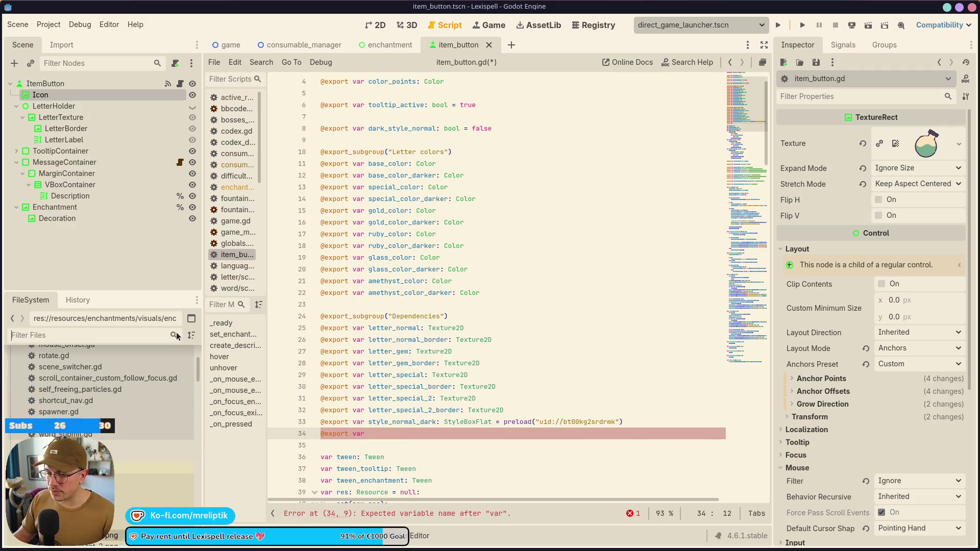
{"action": "type", "text": "outline"}
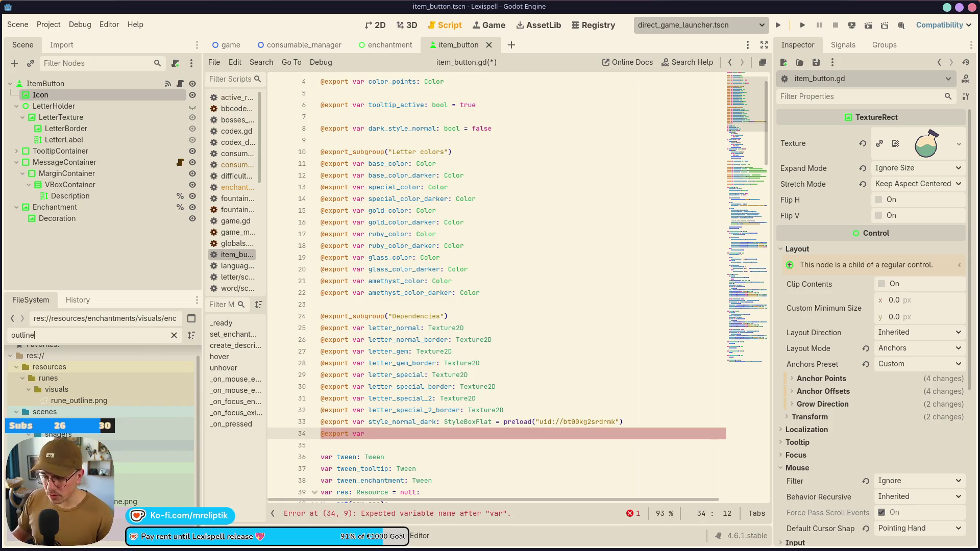
{"action": "left_click", "coordinate": [133, 468]}
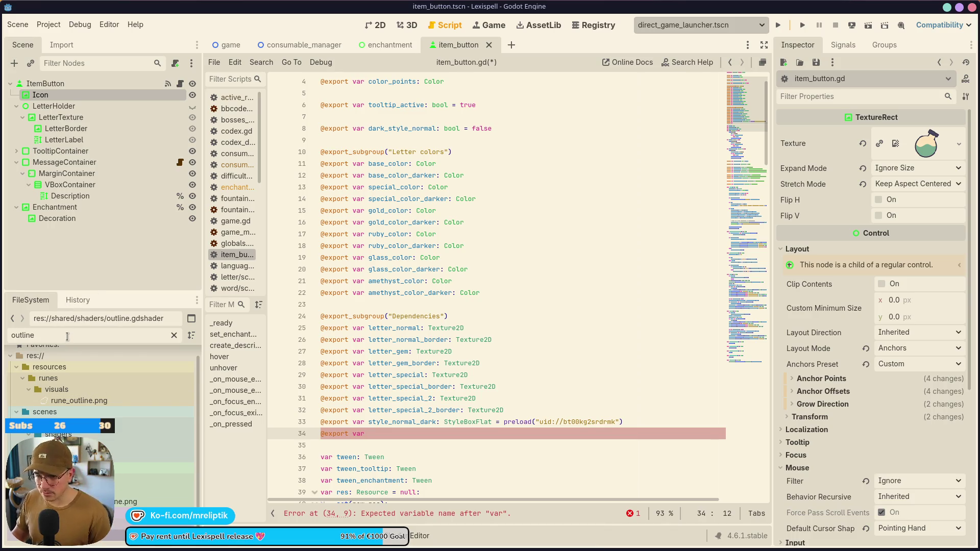
{"action": "scroll", "coordinate": [136, 450], "scroll_direction": "up", "scroll_amount": 1}
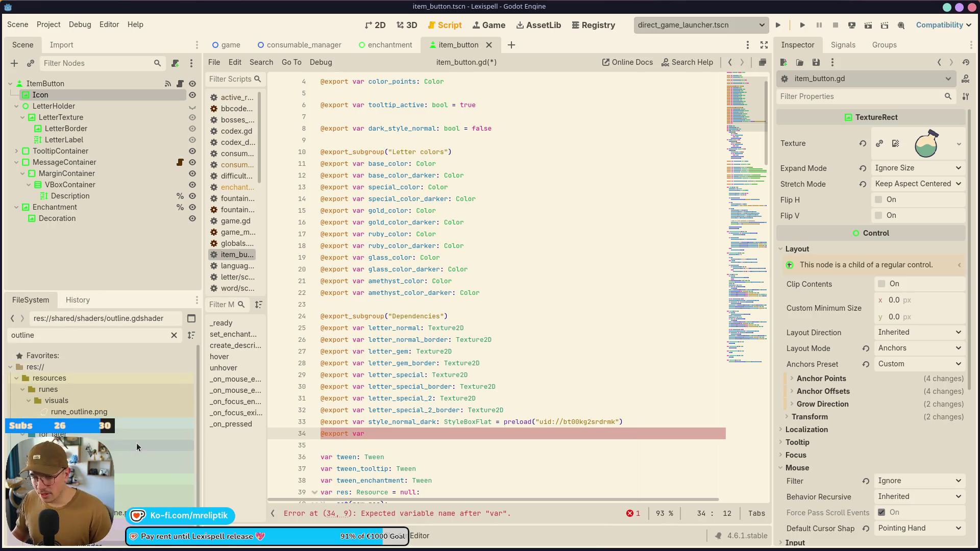
{"action": "scroll", "coordinate": [136, 442], "scroll_direction": "down", "scroll_amount": 1}
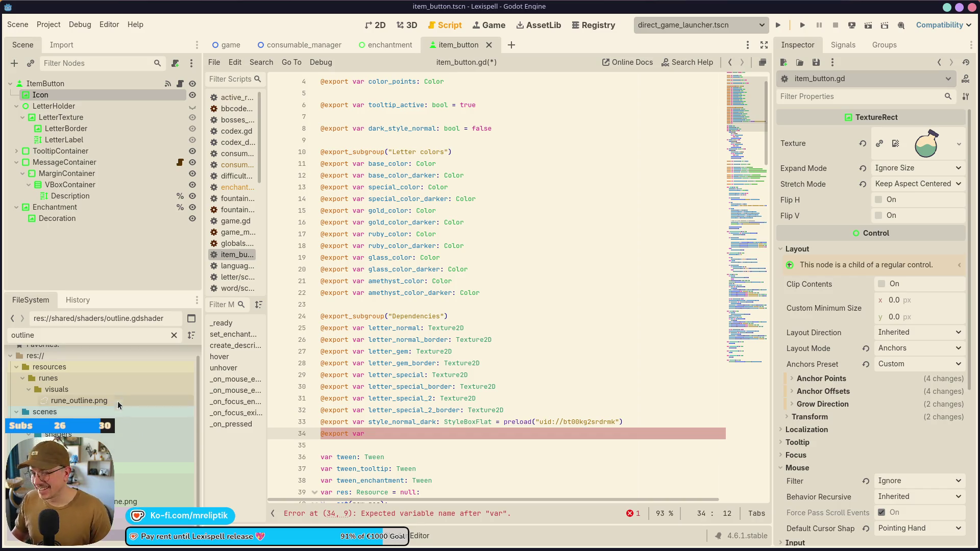
{"action": "left_click", "coordinate": [174, 335]}
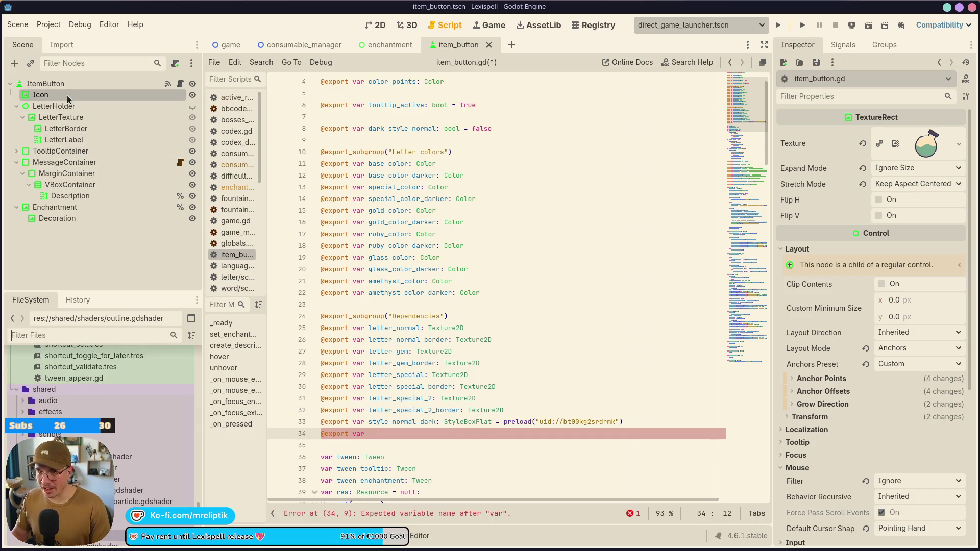
Locate the material_outline.tres resource file in the FileSystem dock.
{"action": "scroll", "coordinate": [815, 406], "scroll_direction": "down", "scroll_amount": 5}
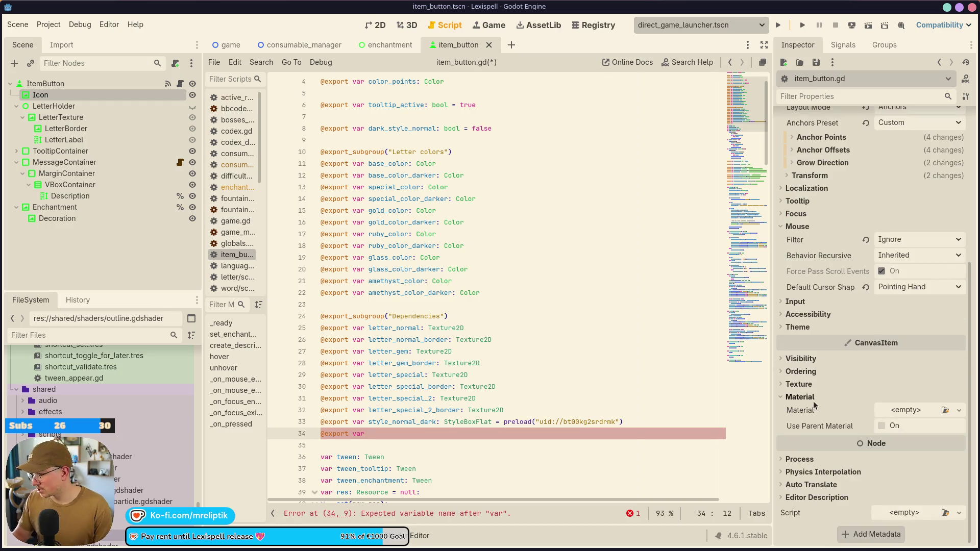
{"action": "scroll", "coordinate": [153, 466], "scroll_direction": "up", "scroll_amount": 5}
{"action": "scroll", "coordinate": [76, 449], "scroll_direction": "up", "scroll_amount": 10}
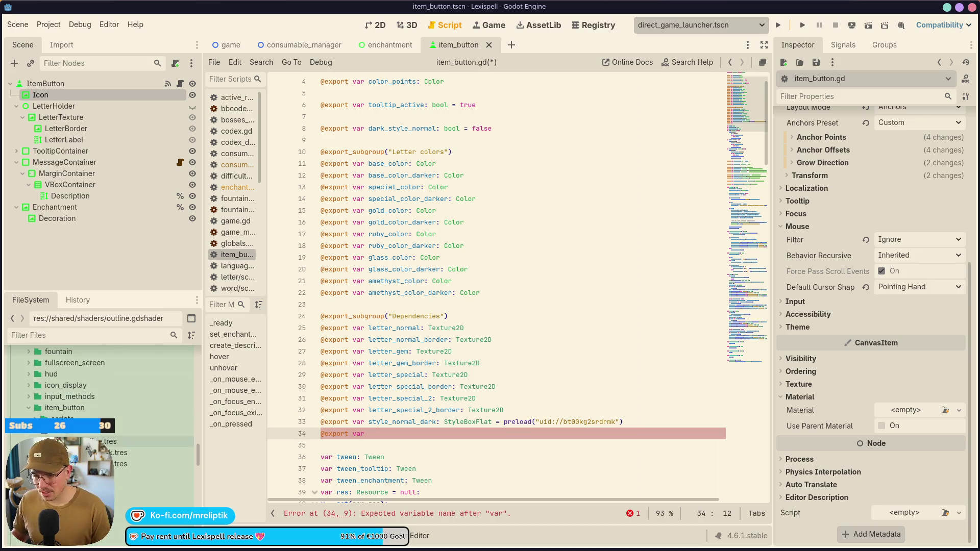
{"action": "left_click", "coordinate": [105, 442]}
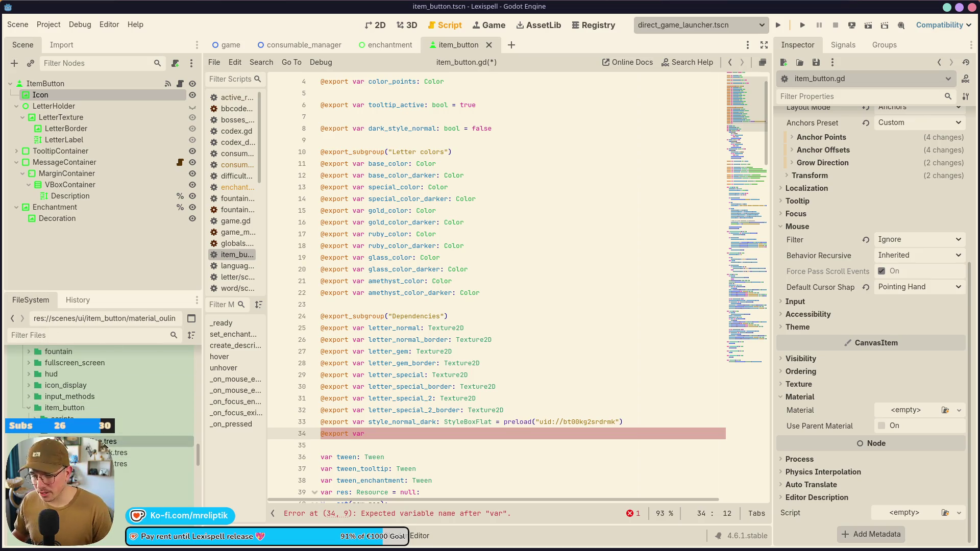
{"action": "right_click", "coordinate": [105, 442]}
{"action": "left_click", "coordinate": [92, 439]}
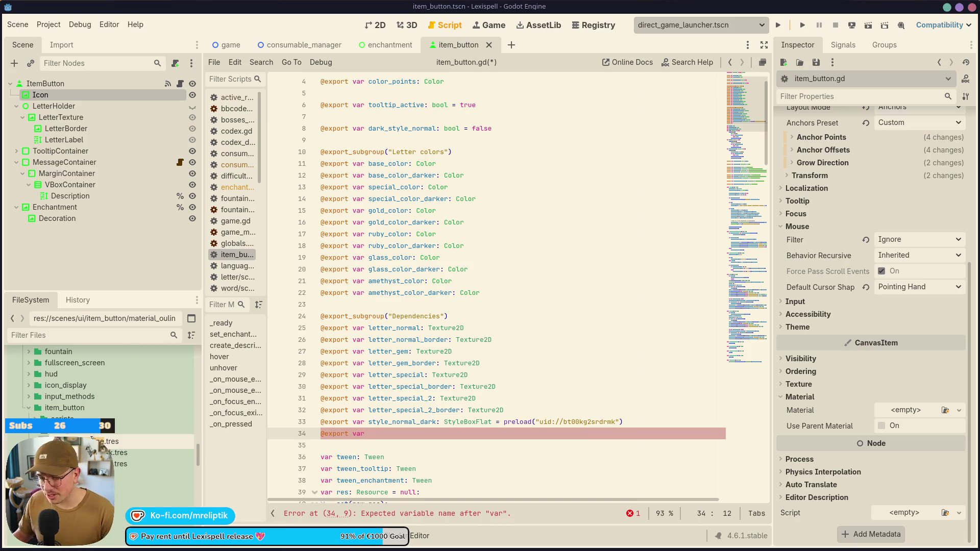
{"action": "left_click", "coordinate": [92, 440]}
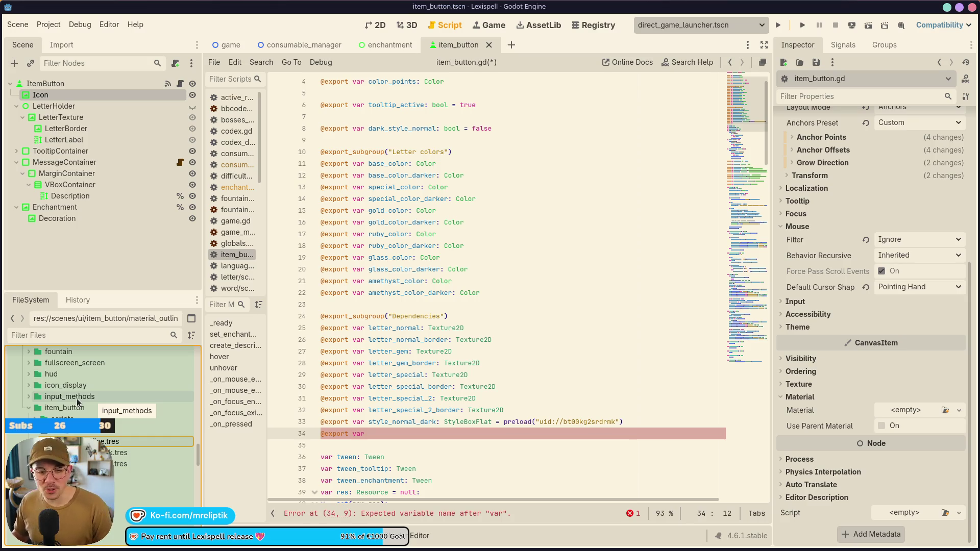
{"action": "left_click", "coordinate": [102, 452]}
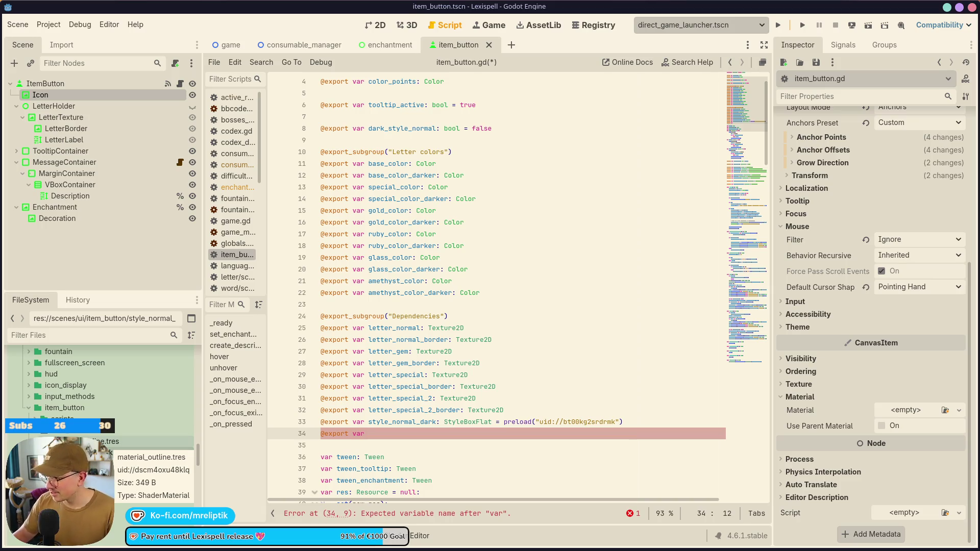
Declare line 34 as material_outline: ShaderMaterial, preloaded from the dragged-in material_outline.tres.
{"action": "left_click", "coordinate": [398, 434]}
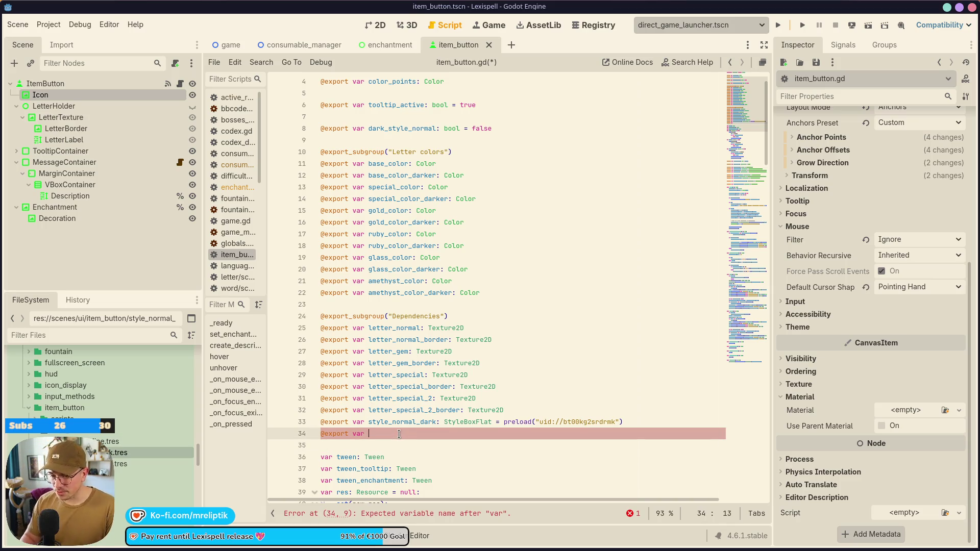
{"action": "type", "text": "material_outline: ShaderMate"}
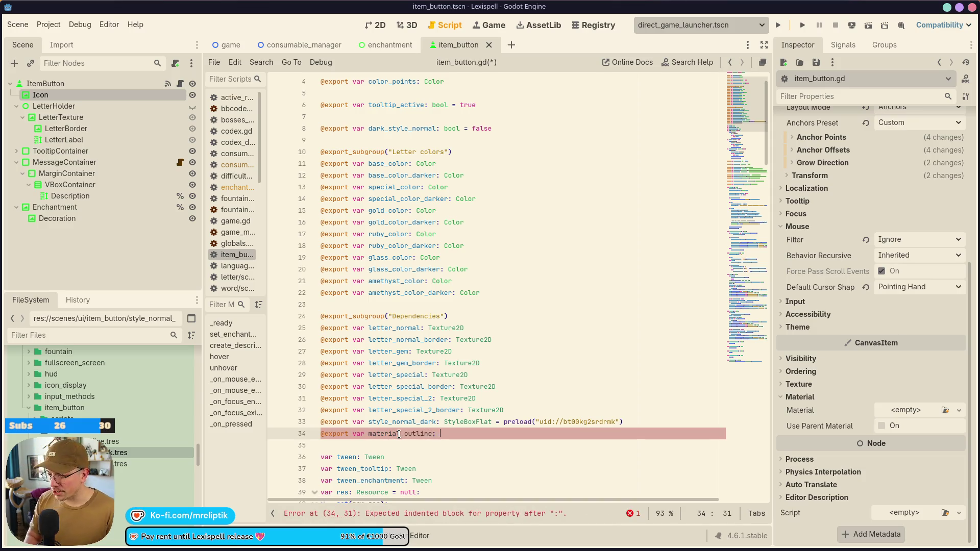
{"action": "type", "text": "rial"}
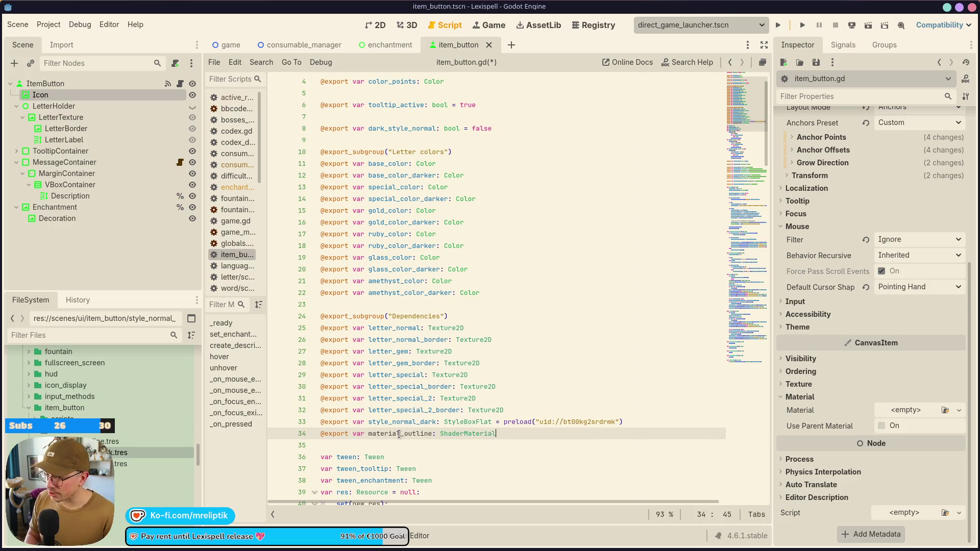
{"action": "key", "text": "ctrl+s"}
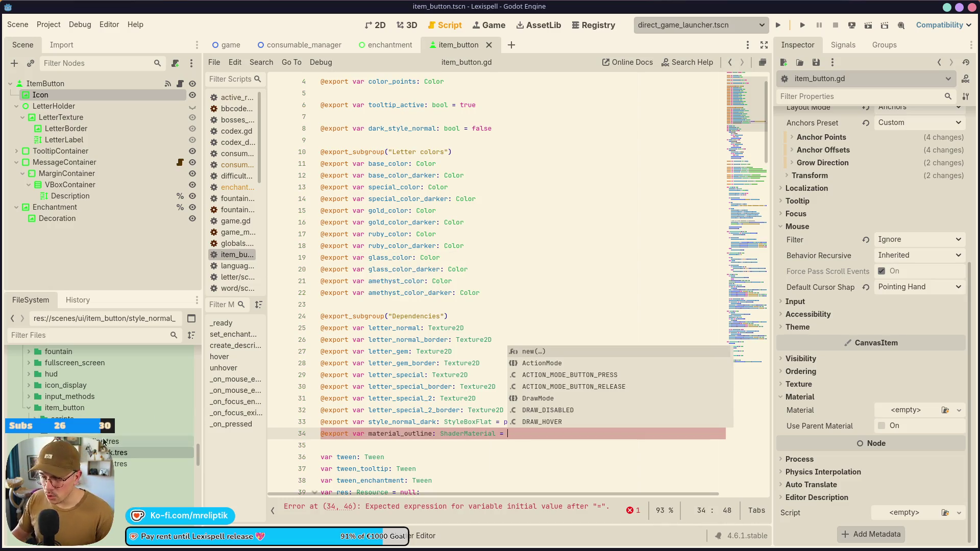
{"action": "left_click", "coordinate": [138, 442]}
{"action": "mouse_move", "coordinate": [137, 442]}
{"action": "left_mouse_down"}
{"action": "mouse_move", "coordinate": [582, 435]}
{"action": "mouse_move", "coordinate": [562, 443]}
{"action": "mouse_move", "coordinate": [510, 434]}
{"action": "left_mouse_up"}
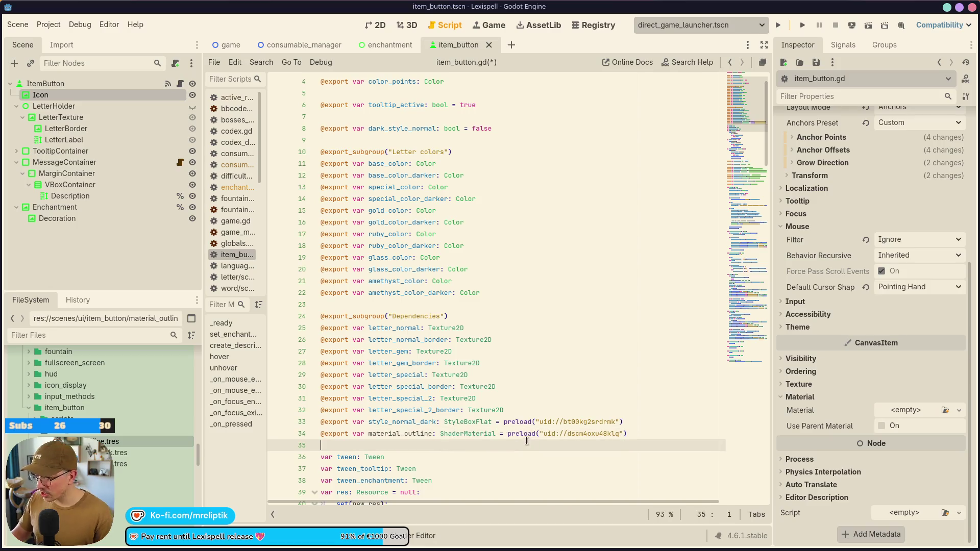
{"action": "double_click", "coordinate": [414, 435]}
{"action": "scroll", "coordinate": [418, 408], "scroll_direction": "down", "scroll_amount": 10}
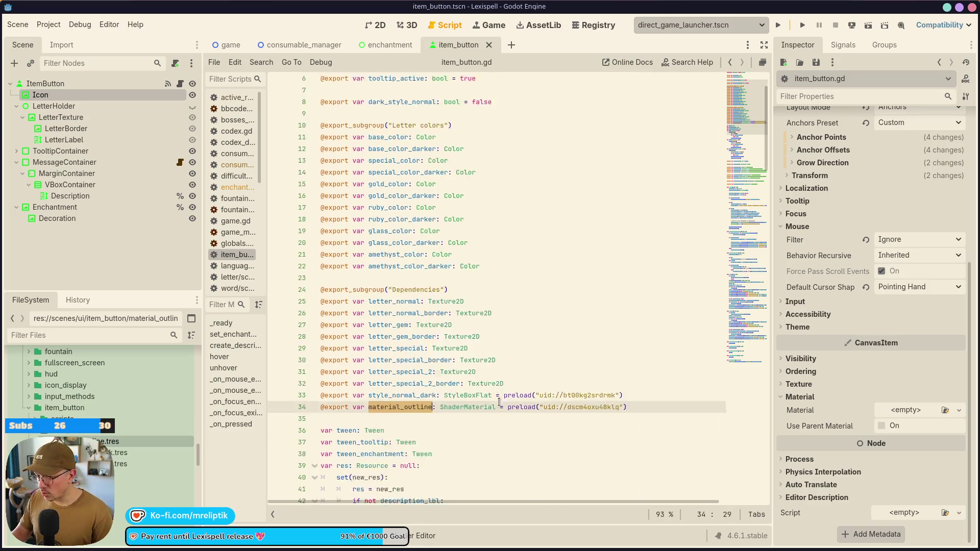
{"action": "scroll", "coordinate": [432, 362], "scroll_direction": "up", "scroll_amount": 7}
{"action": "scroll", "coordinate": [418, 333], "scroll_direction": "up", "scroll_amount": 5}
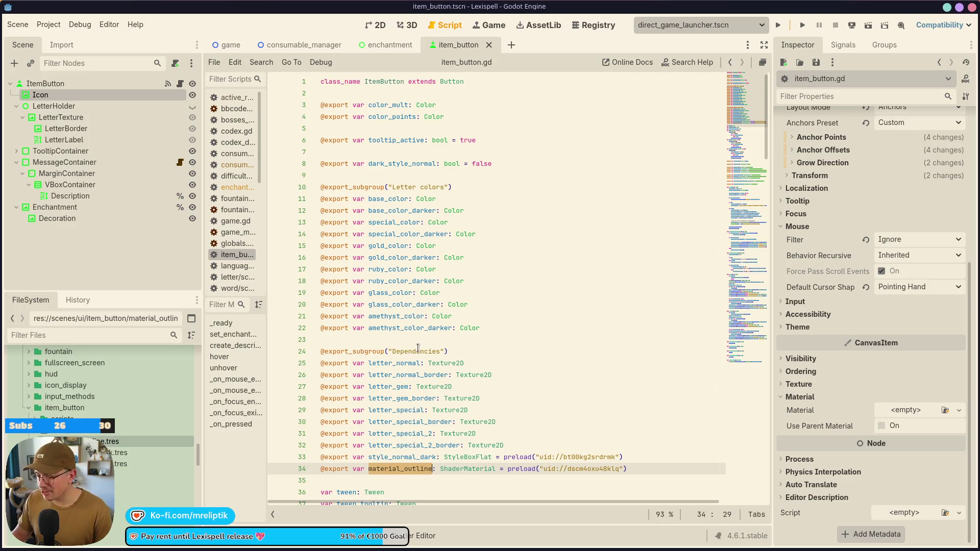
{"action": "left_click", "coordinate": [401, 177]}
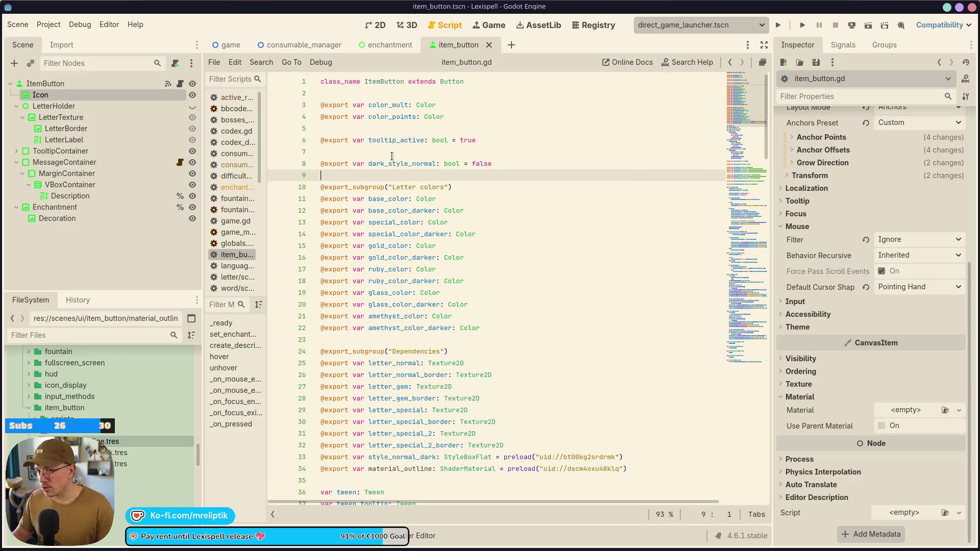
{"action": "left_click", "coordinate": [390, 153]}
{"action": "left_click", "coordinate": [397, 177]}
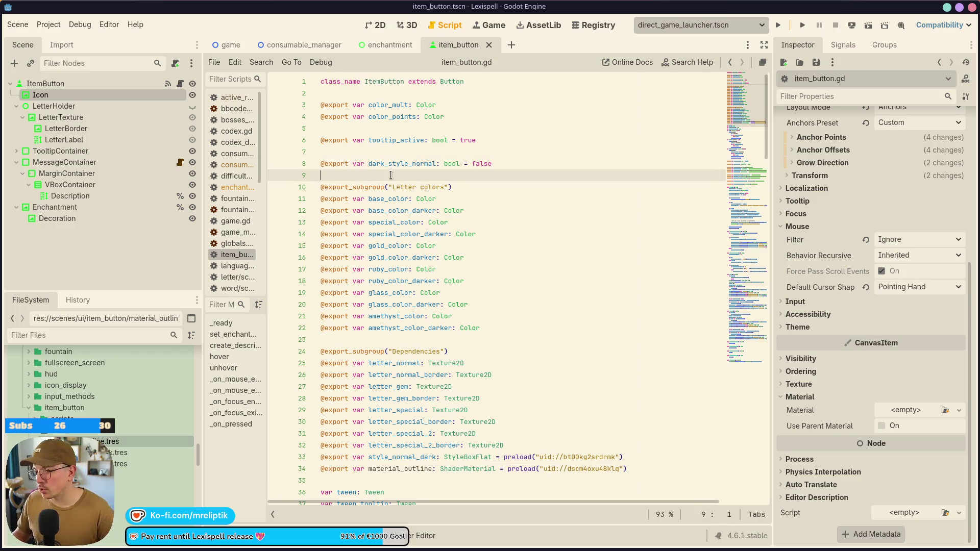
{"action": "key", "text": "Return"}
{"action": "left_click", "coordinate": [391, 175]}
{"action": "type", "text": "@export var outl"}
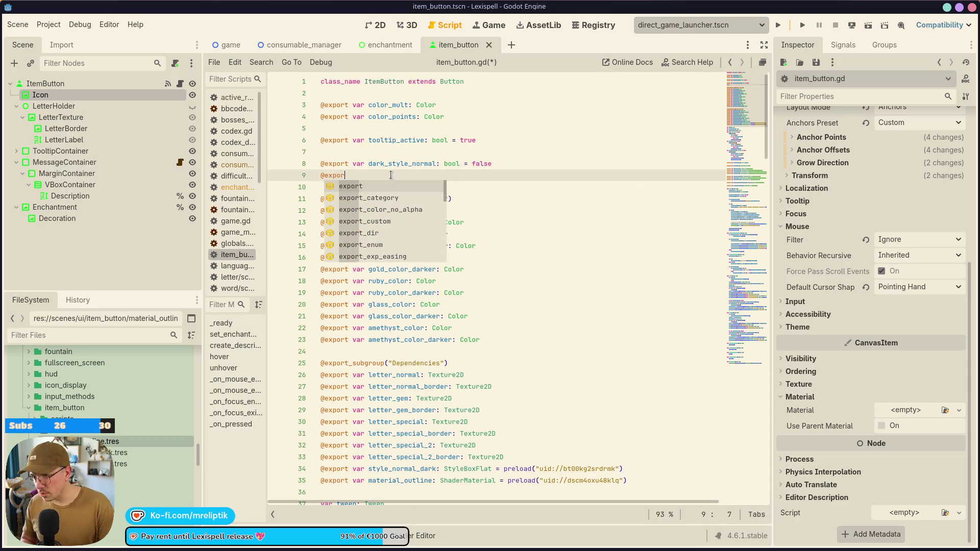
{"action": "type", "text": "ine_i"}
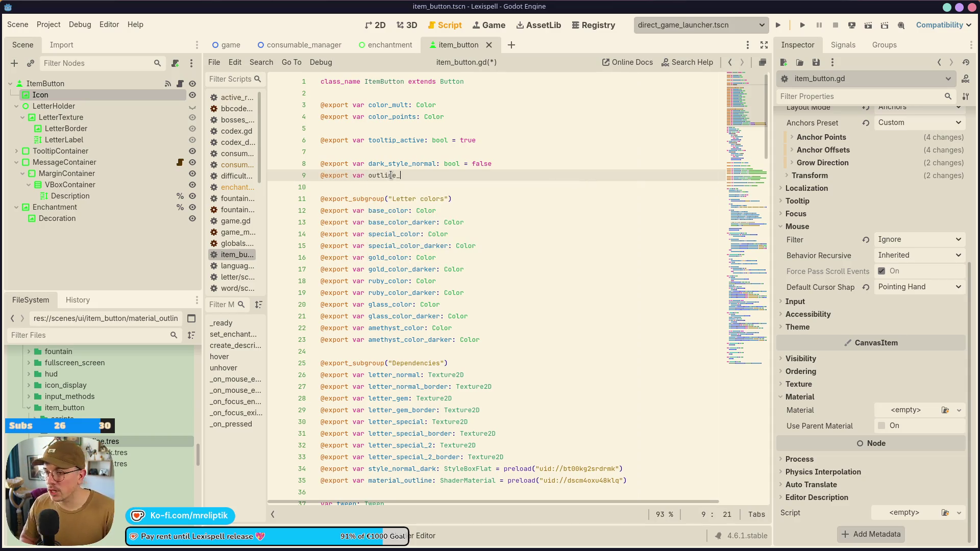
{"action": "type", "text": "con:"}
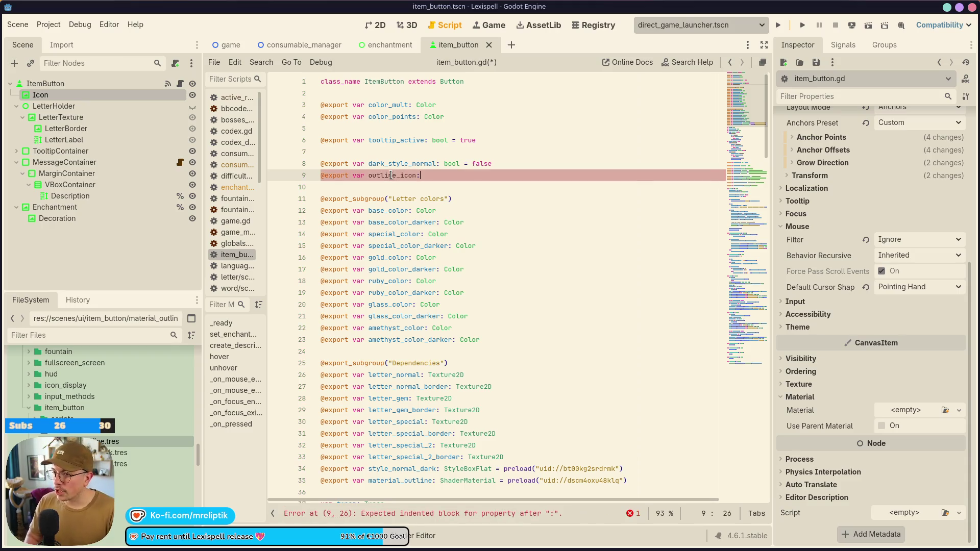
{"action": "type", "text": " boo = false"}
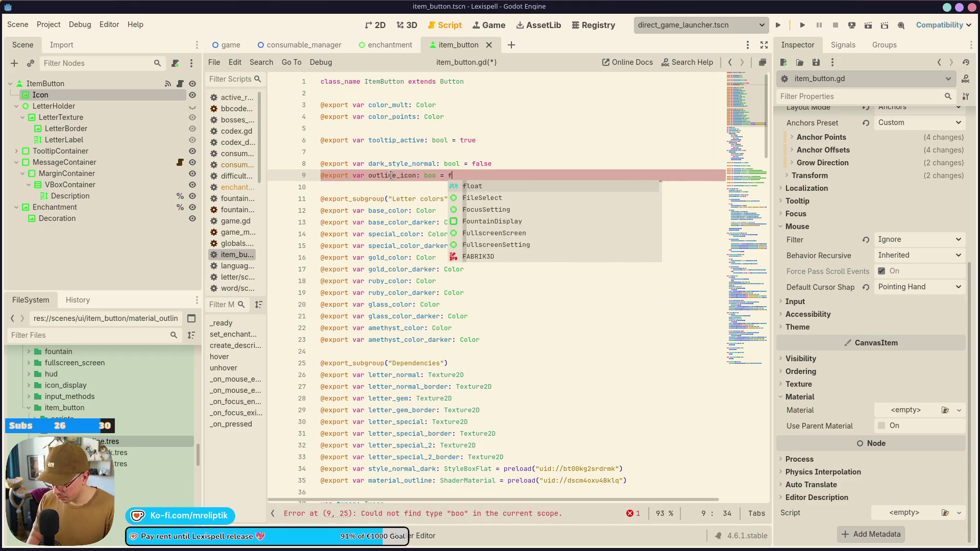
{"action": "key", "text": "ctrl+s"}
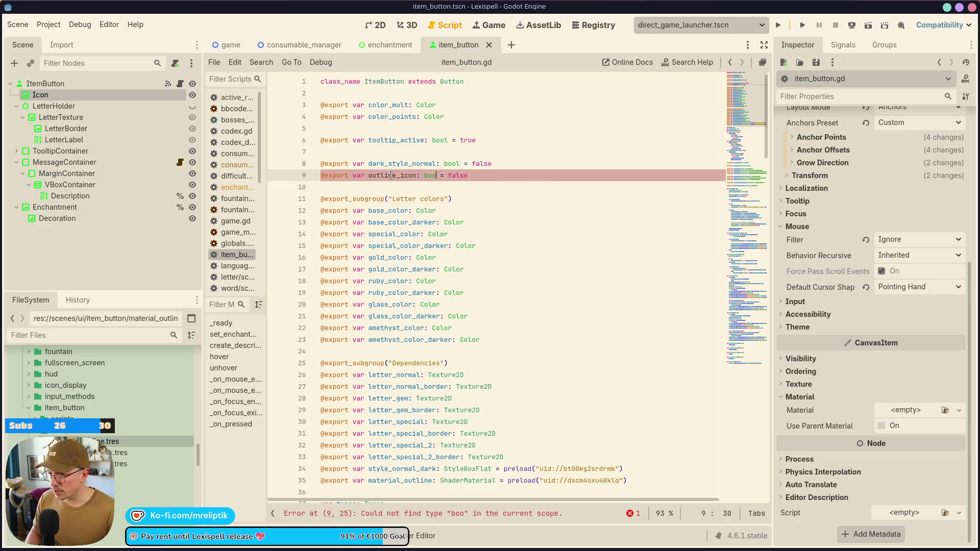
{"action": "type", "text": "l"}
{"action": "scroll", "coordinate": [388, 341], "scroll_direction": "down", "scroll_amount": 9}
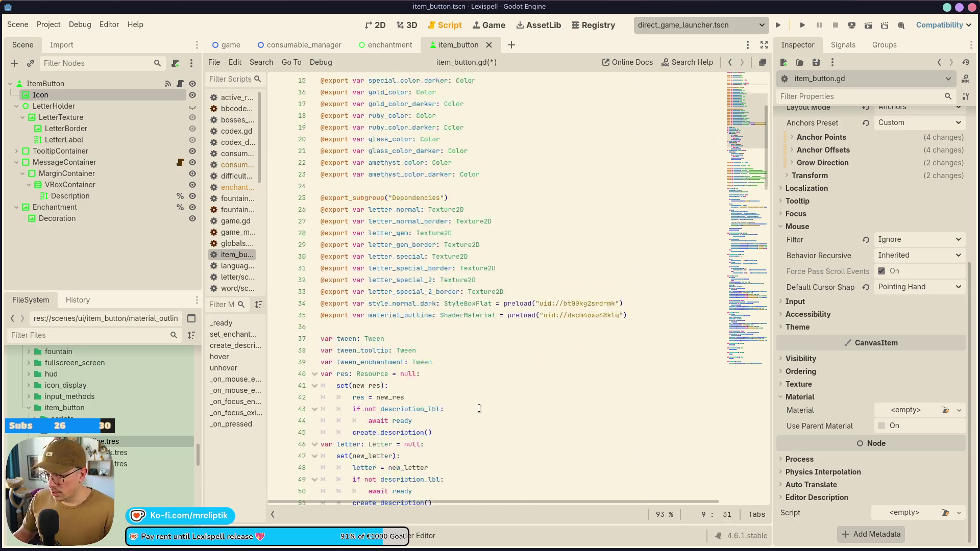
{"action": "scroll", "coordinate": [388, 341], "scroll_direction": "down", "scroll_amount": 11}
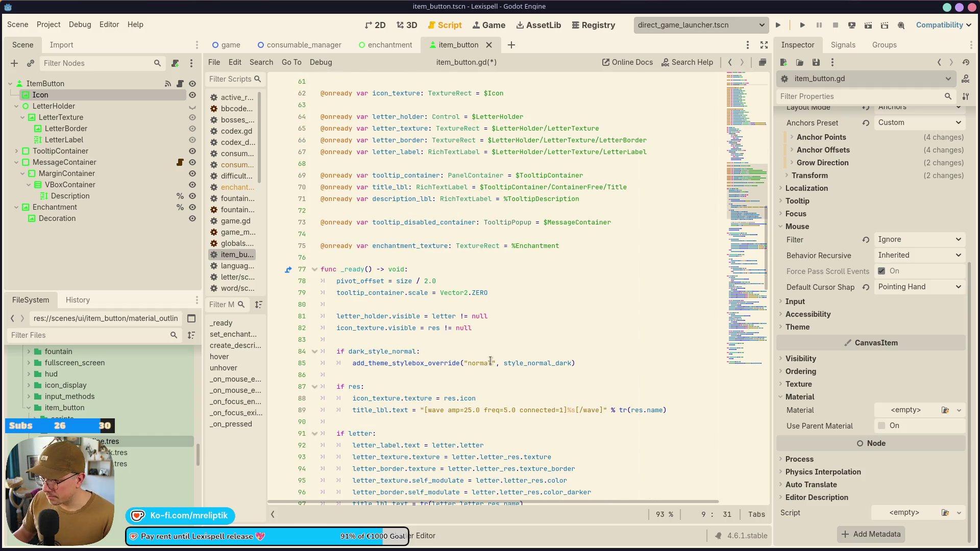
In _ready, add 'if outline_icon: icon_texture.material = material_outline' after the dark-style block, then save and open enchantment.tscn.
{"action": "left_click", "coordinate": [594, 362]}
{"action": "key", "text": "Return"}
{"action": "key", "text": "Return"}
{"action": "key", "text": "BackSpace"}
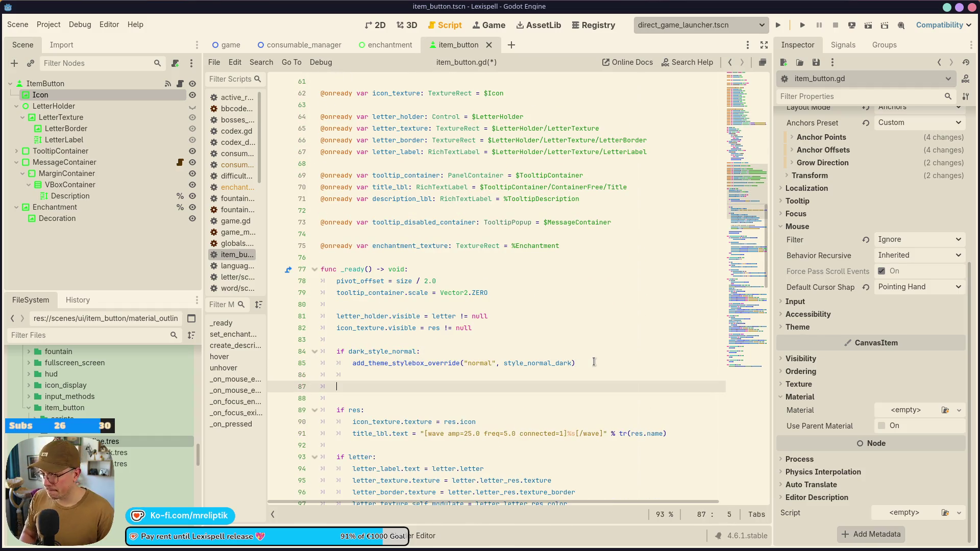
{"action": "type", "text": "outline_icon:"}
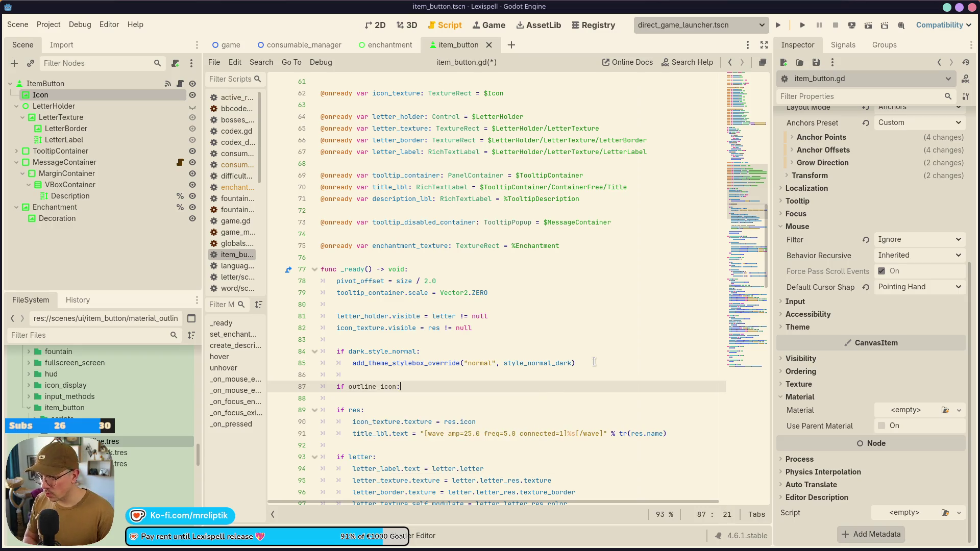
{"action": "key", "text": "Return"}
{"action": "type", "text": "material_outline"}
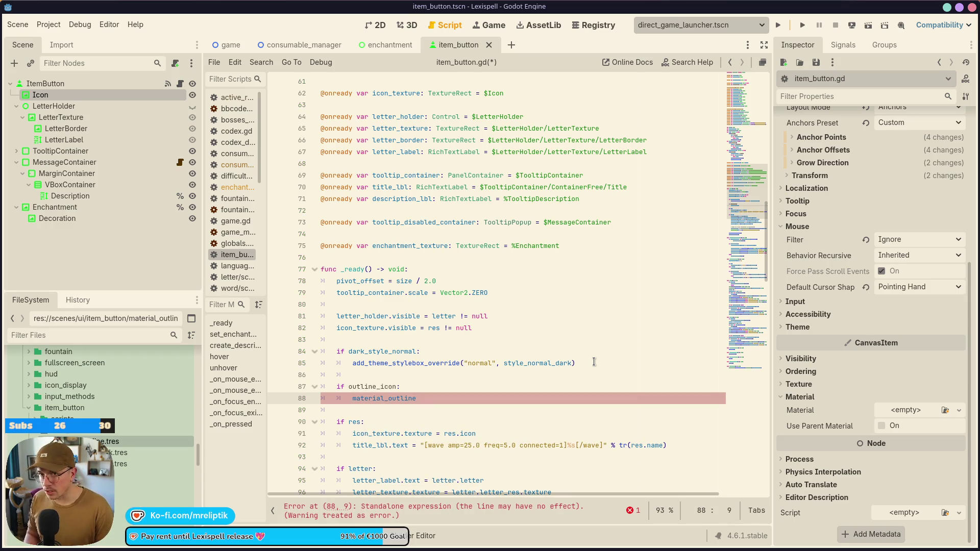
{"action": "type", "text": "ic"}
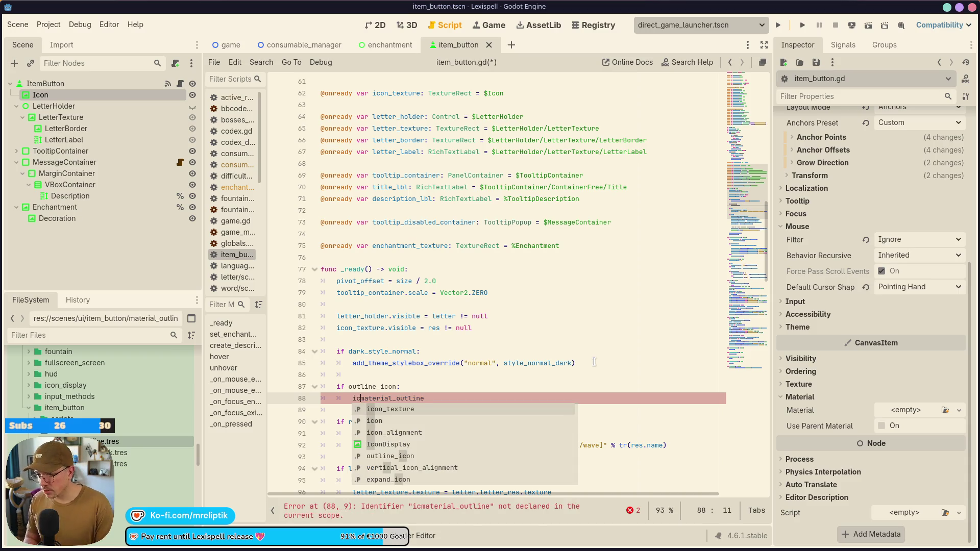
{"action": "type", "text": "on"}
{"action": "key", "text": "shift+Home"}
{"action": "key", "text": "BackSpace"}
{"action": "type", "text": "icon_texture.ma"}
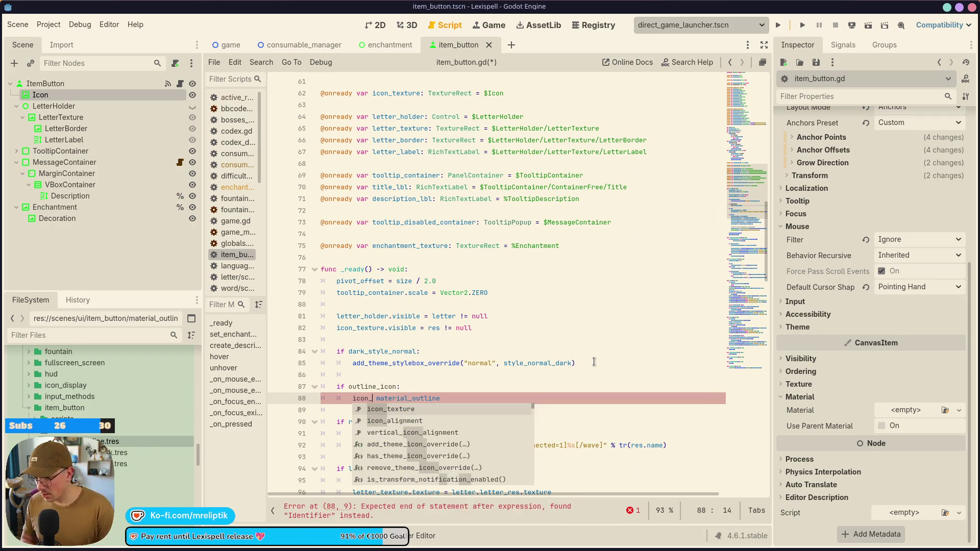
{"action": "type", "text": "terial ="}
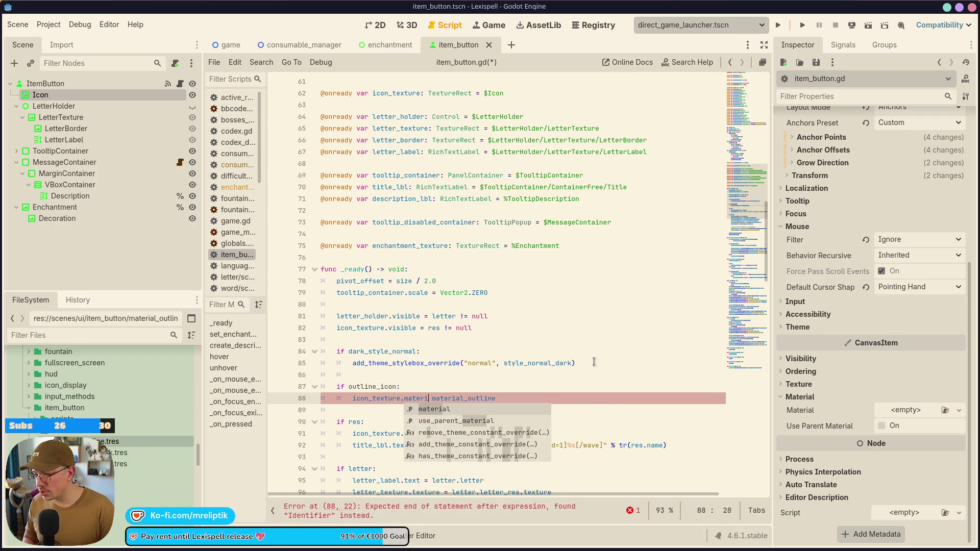
{"action": "key", "text": "ctrl+s"}
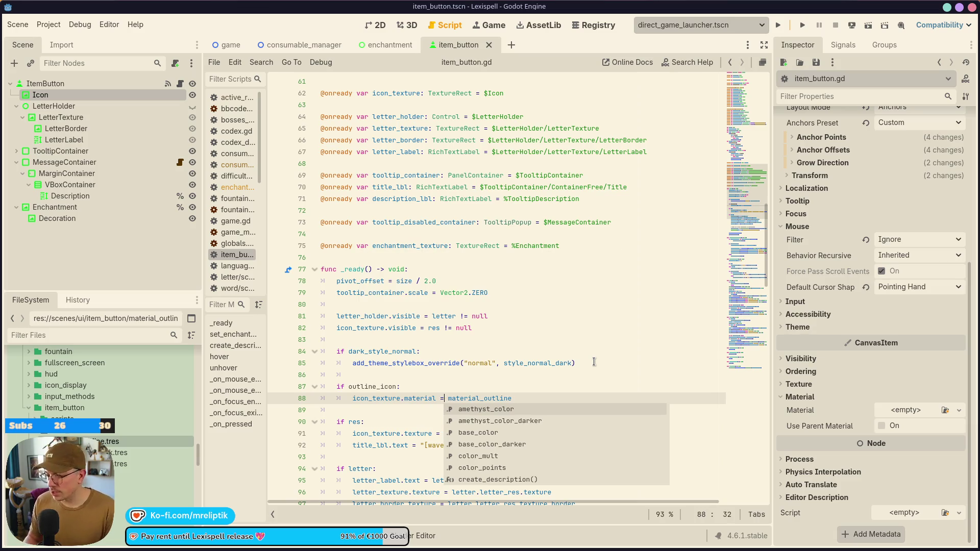
{"action": "left_click", "coordinate": [419, 386]}
{"action": "key", "text": "ctrl+s"}
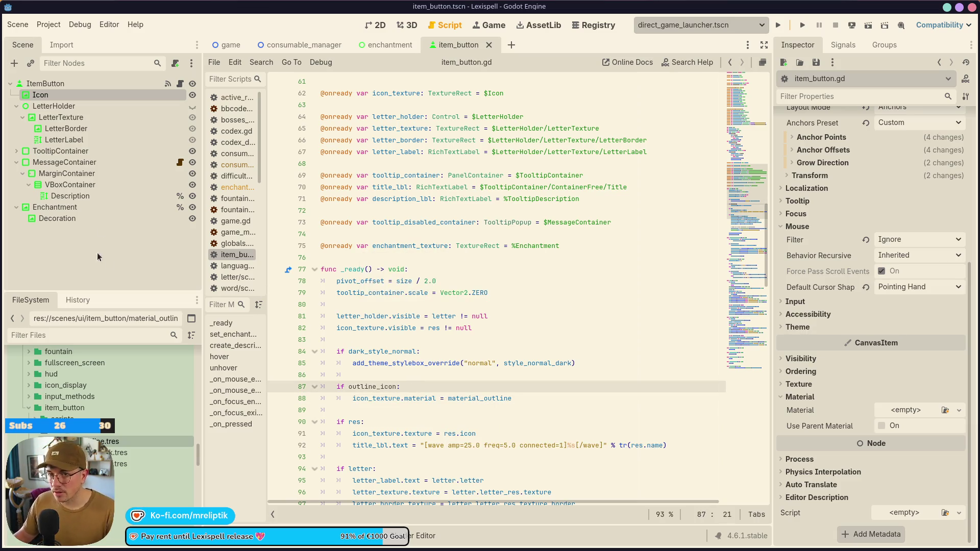
{"action": "left_click", "coordinate": [386, 45]}
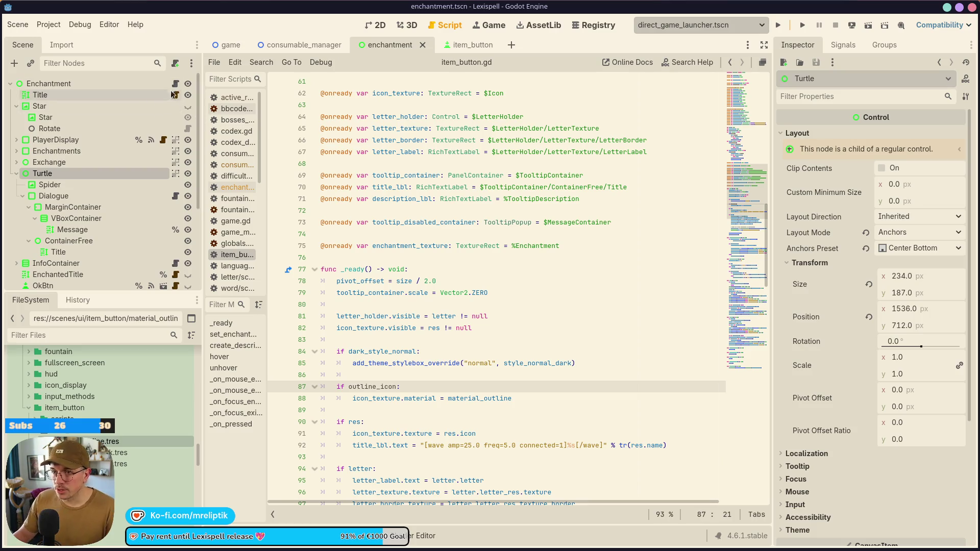
Change line 103 of enchantment.gd from dark_style_normal to btn.outline_icon = true, save, and run the game.
{"action": "double_click", "coordinate": [408, 293]}
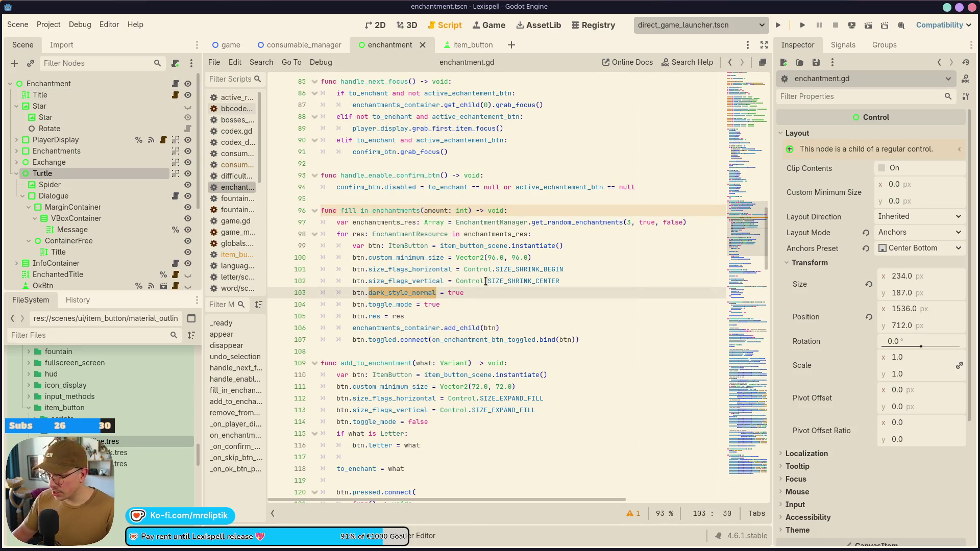
{"action": "type", "text": "outl"}
{"action": "key", "text": "Down"}
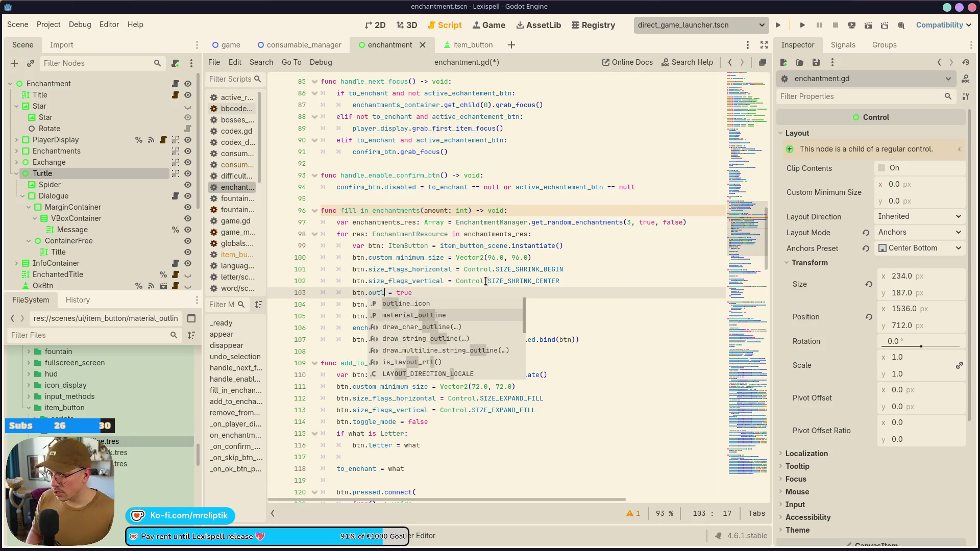
{"action": "key", "text": "Return"}
{"action": "key", "text": "ctrl+s"}
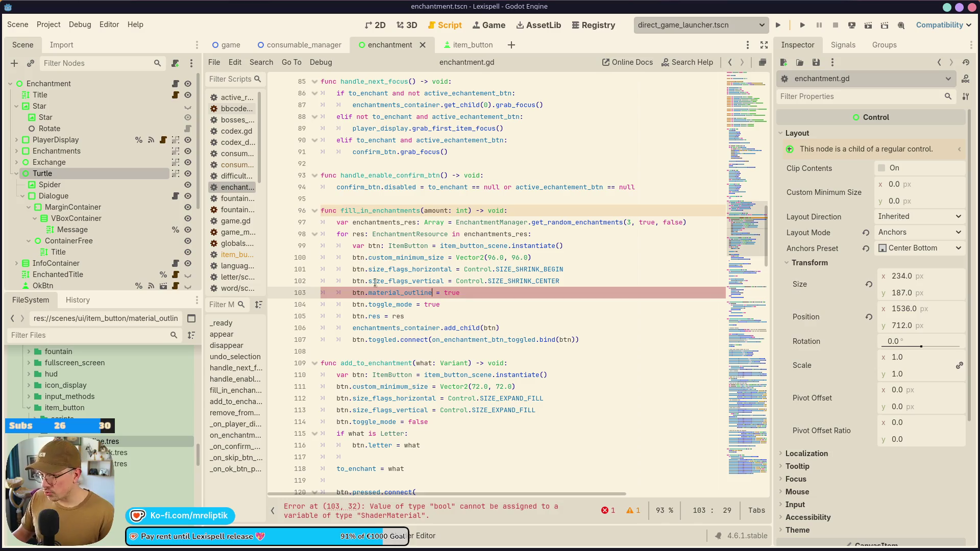
{"action": "double_click", "coordinate": [400, 292]}
{"action": "key", "text": "BackSpace"}
{"action": "key", "text": "BackSpace"}
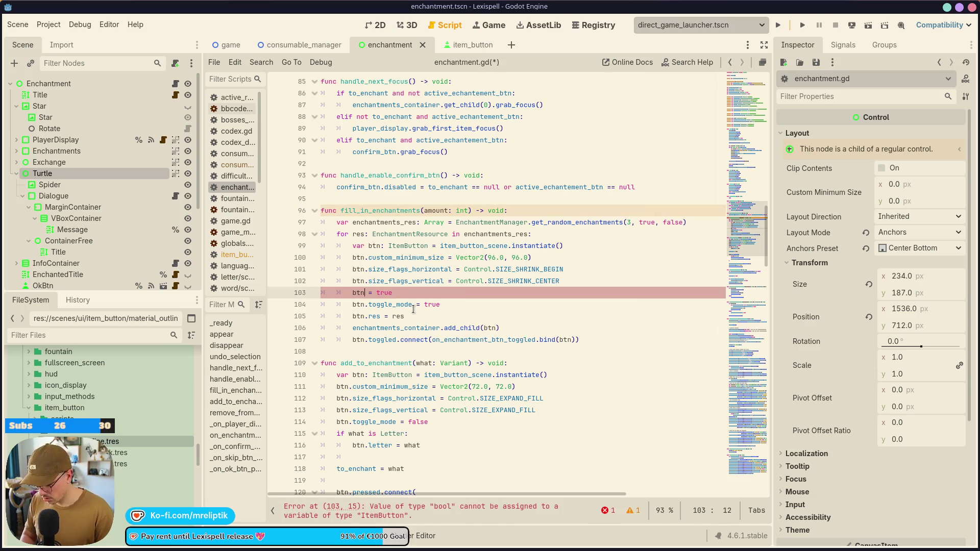
{"action": "type", "text": ".icon"}
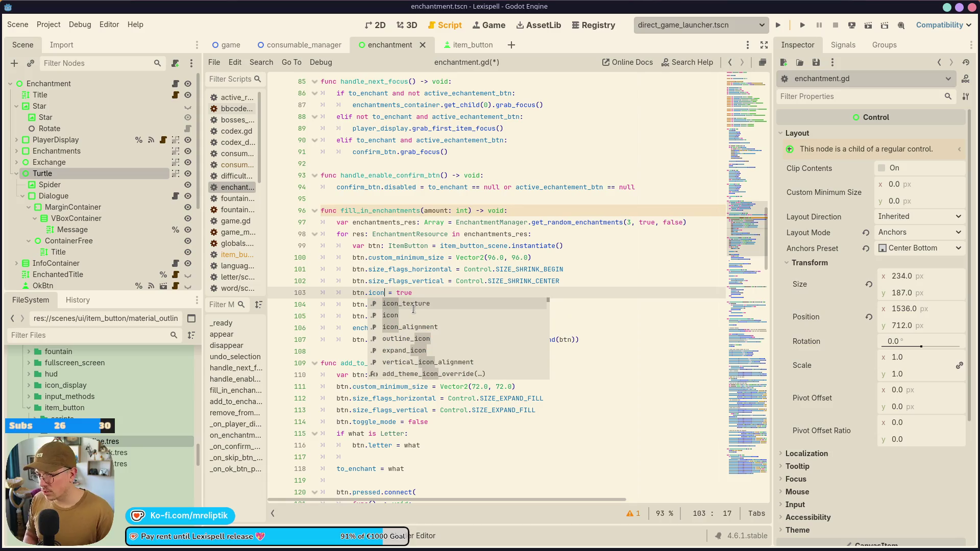
{"action": "key", "text": "Down"}
{"action": "key", "text": "Down"}
{"action": "key", "text": "Down"}
{"action": "key", "text": "Return"}
{"action": "key", "text": "ctrl+s"}
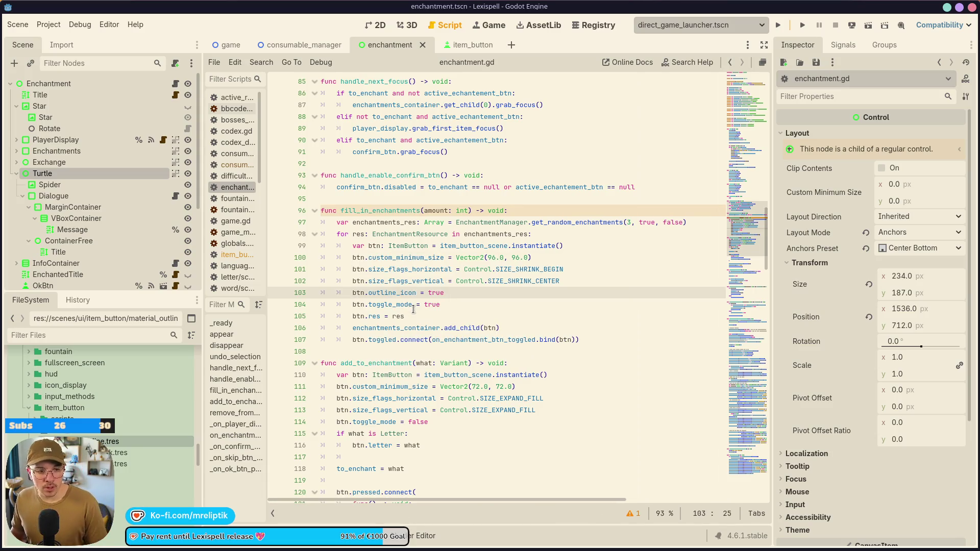
{"action": "left_click", "coordinate": [802, 25]}
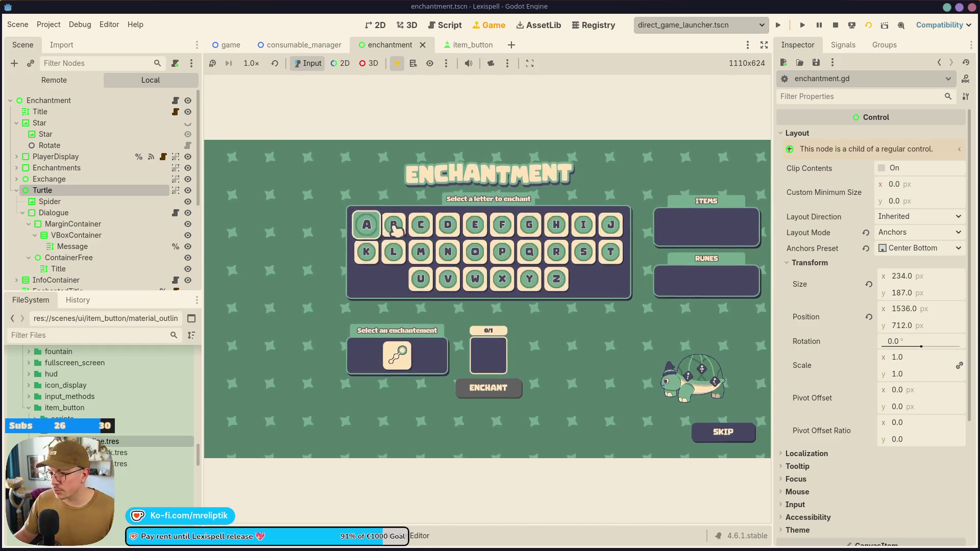
{"action": "left_click", "coordinate": [397, 355]}
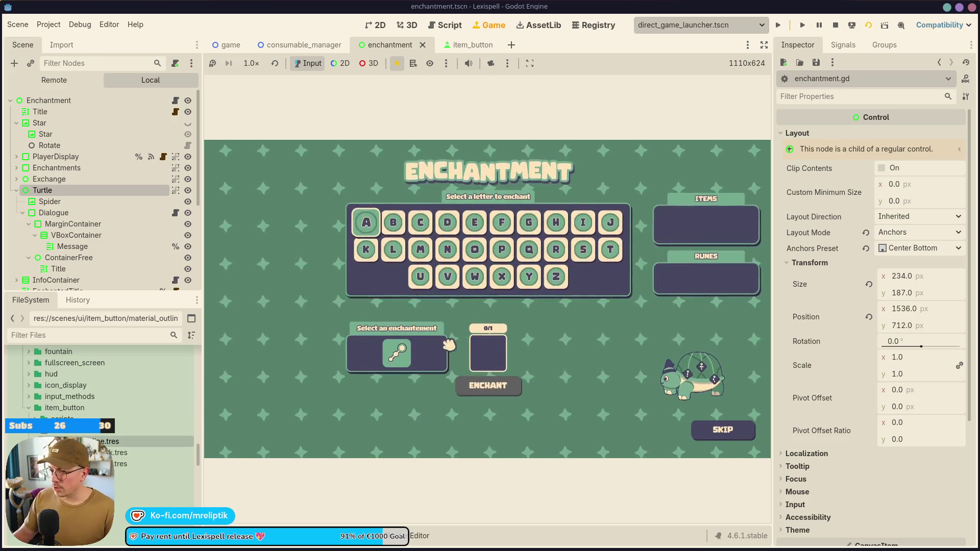
{"action": "left_click", "coordinate": [429, 250]}
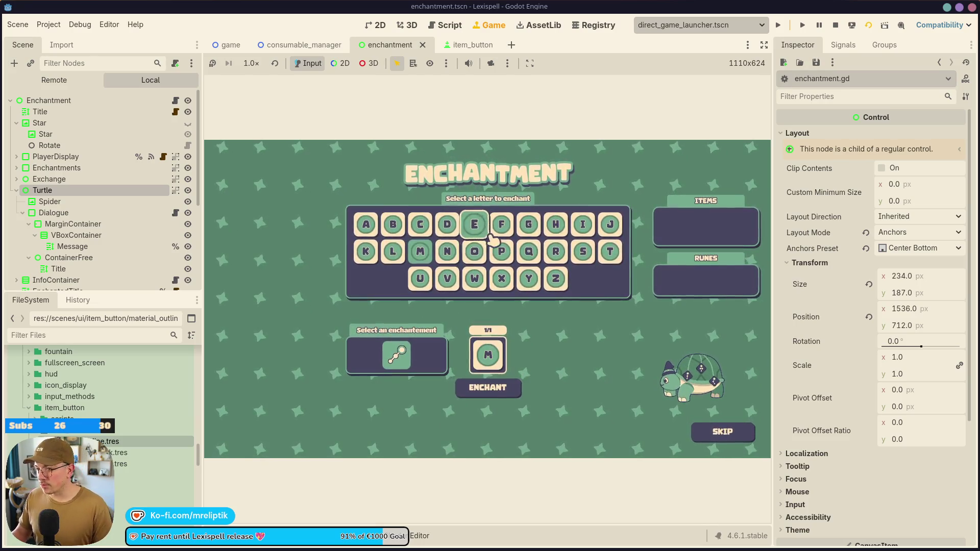
{"action": "left_click", "coordinate": [504, 385]}
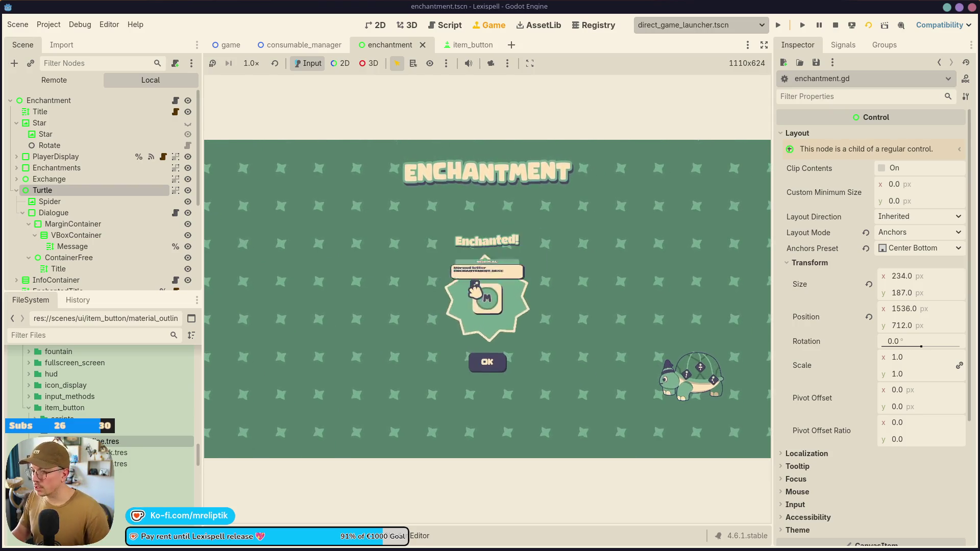
{"action": "left_click", "coordinate": [489, 369]}
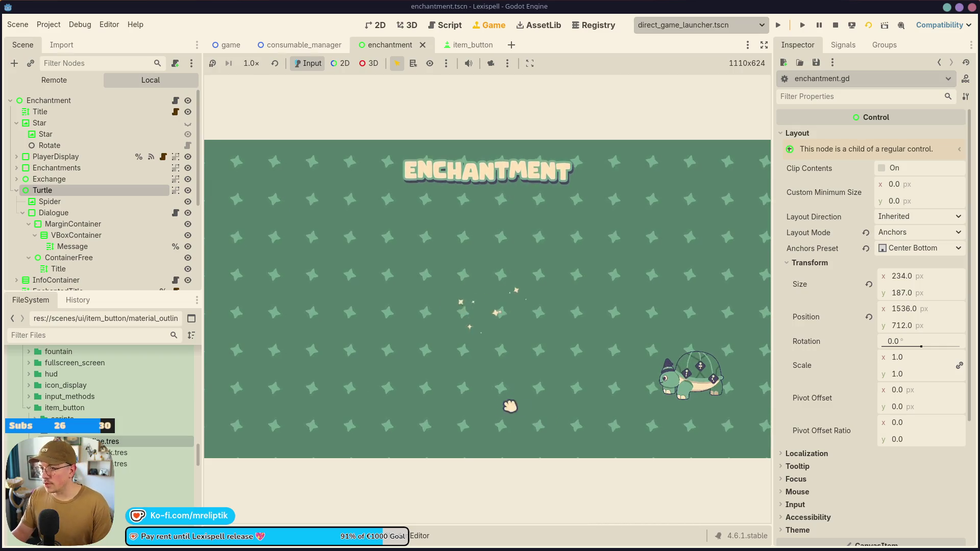
{"action": "left_click", "coordinate": [836, 25]}
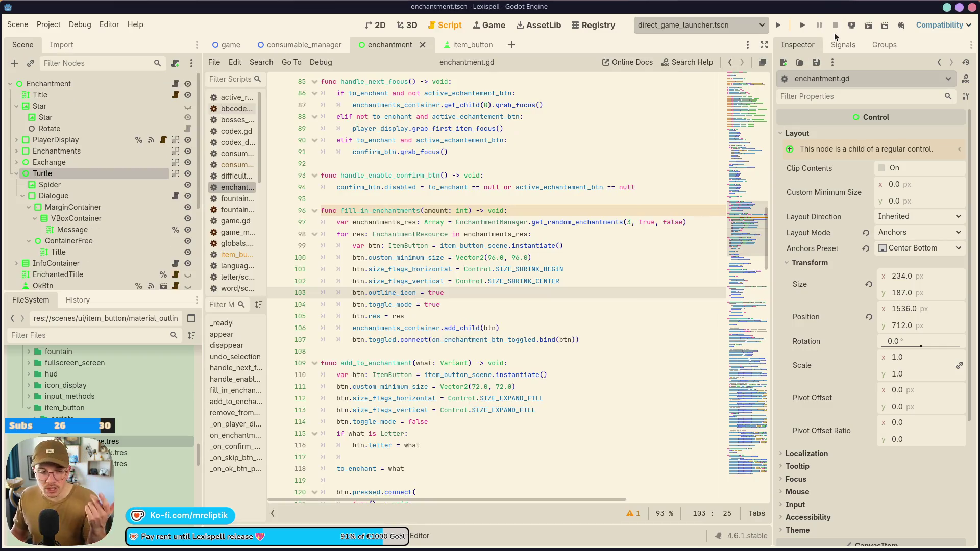
Stage all nine changed files and commit them as 'use new frame for enchantements on letter and buttons'.
{"action": "left_click", "coordinate": [219, 545]}
{"action": "left_click", "coordinate": [77, 189]}
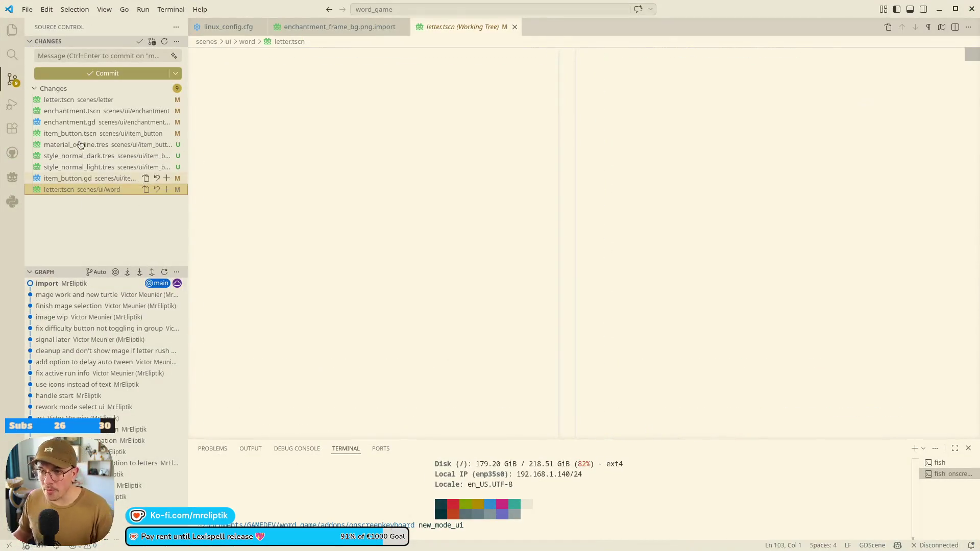
{"action": "left_click", "coordinate": [167, 88]}
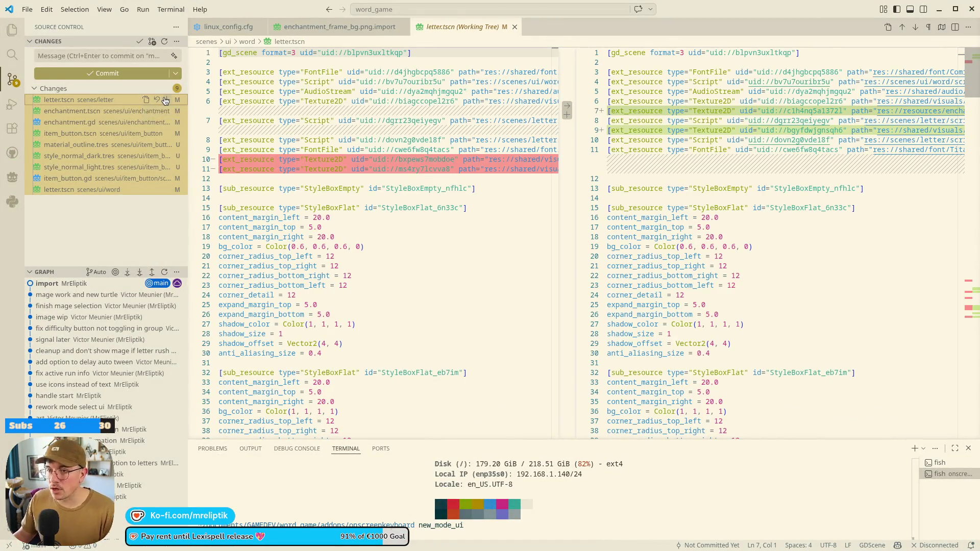
{"action": "left_click", "coordinate": [96, 60]}
{"action": "type", "text": "use new t"}
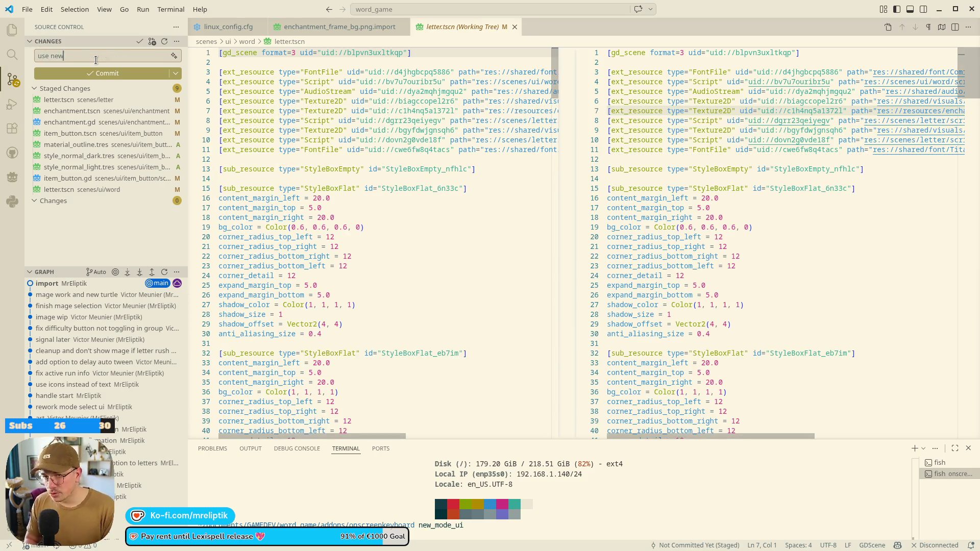
{"action": "type", "text": "rame for enc"}
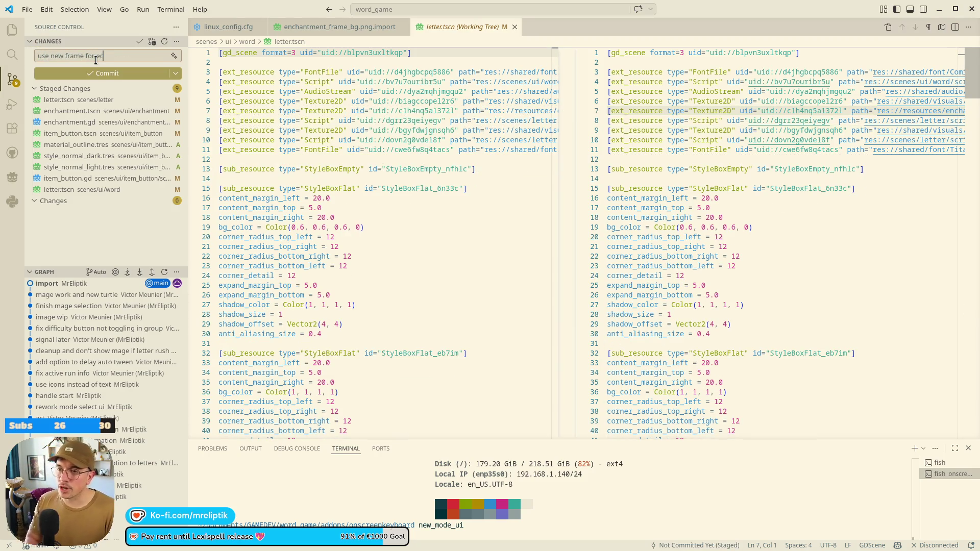
{"action": "type", "text": "hantements on"}
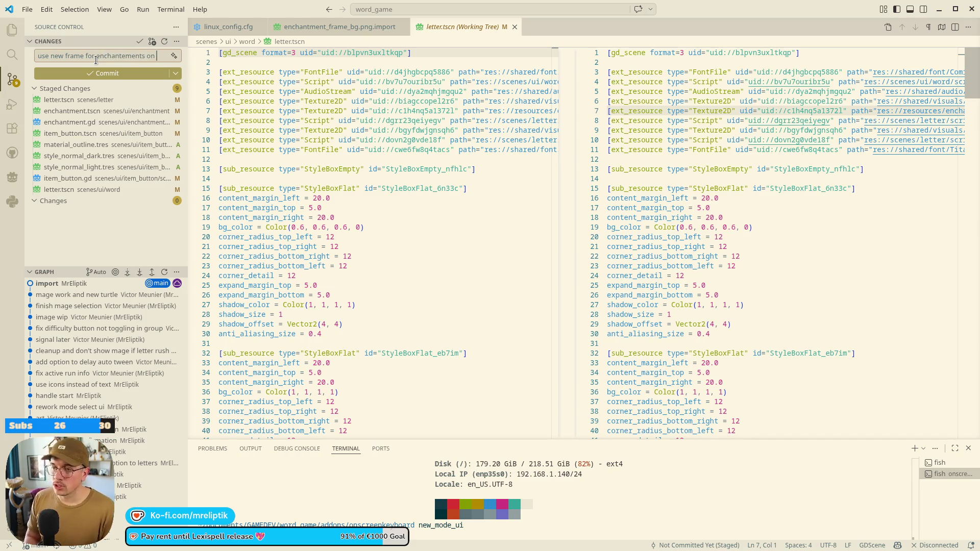
{"action": "type", "text": "letter and buttons"}
{"action": "key", "text": "Return"}
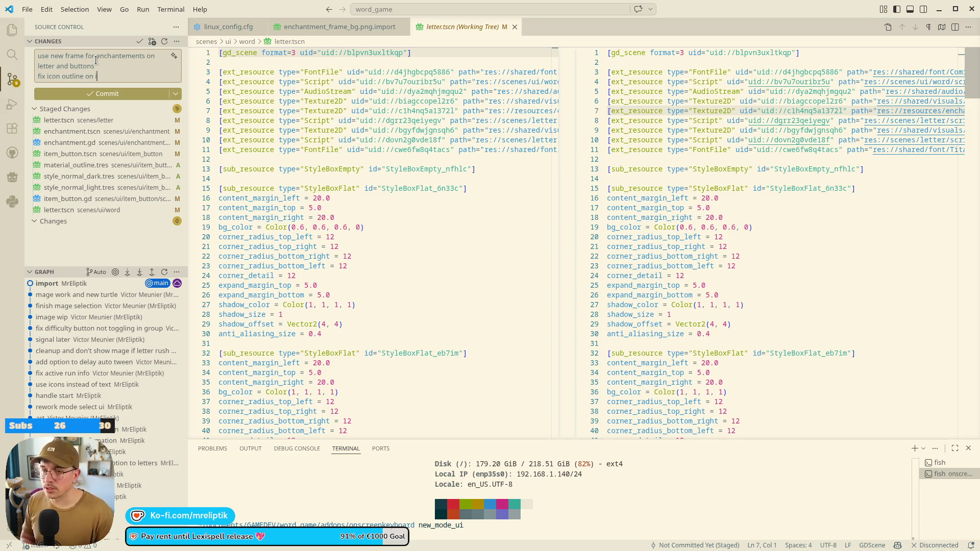
{"action": "key", "text": "ctrl+Return"}
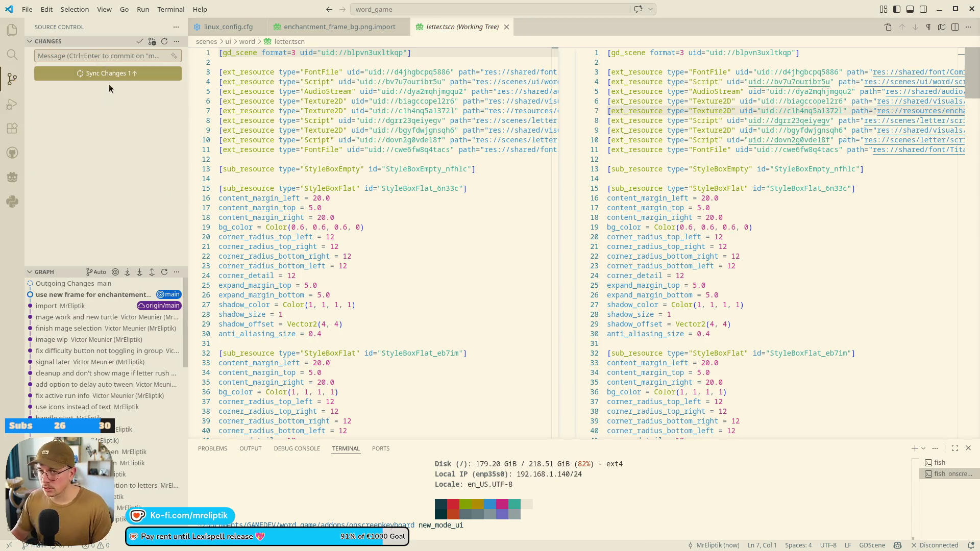
{"action": "key", "text": "alt+Tab"}
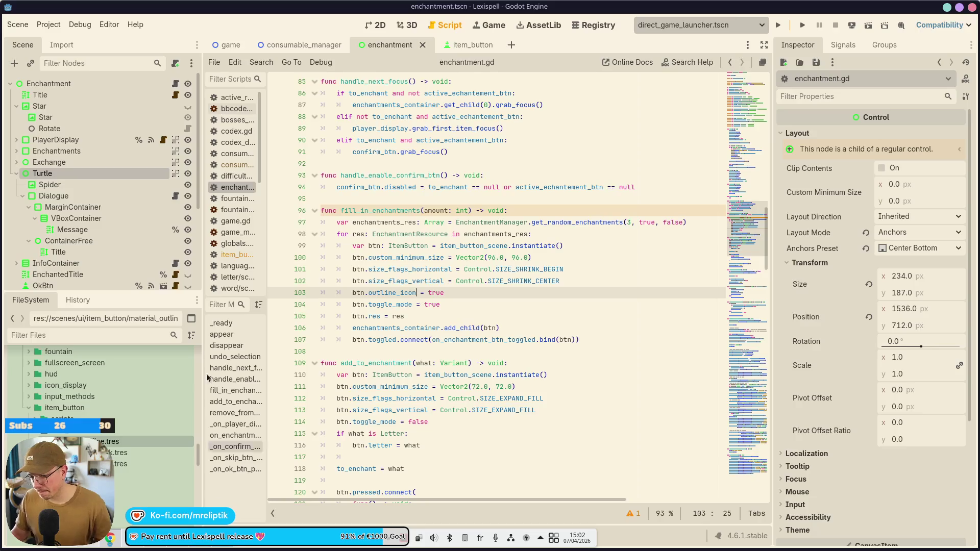
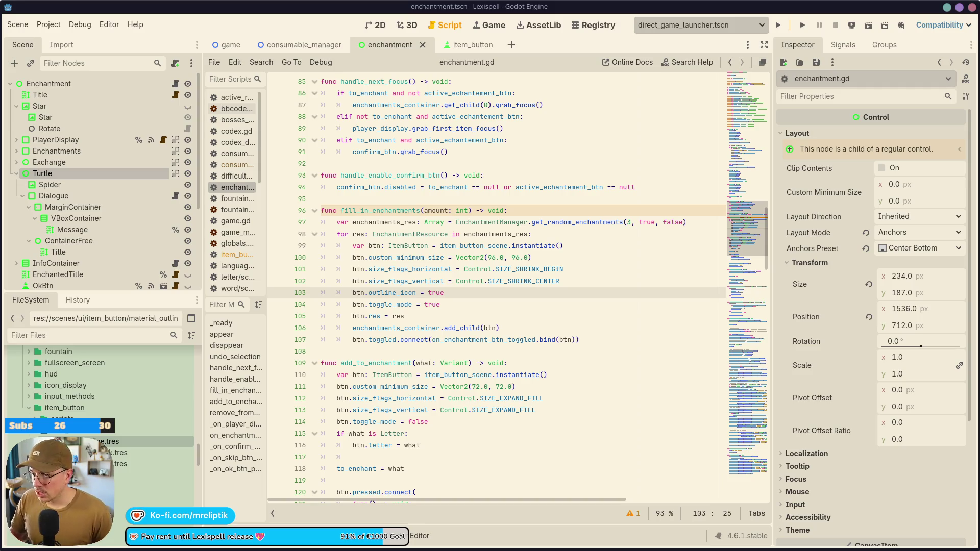
Save enchantment.gd, narrow the left dock, and show the enchantment scene in the 2D editor.
{"action": "left_click", "coordinate": [492, 340]}
{"action": "key", "text": "ctrl+s"}
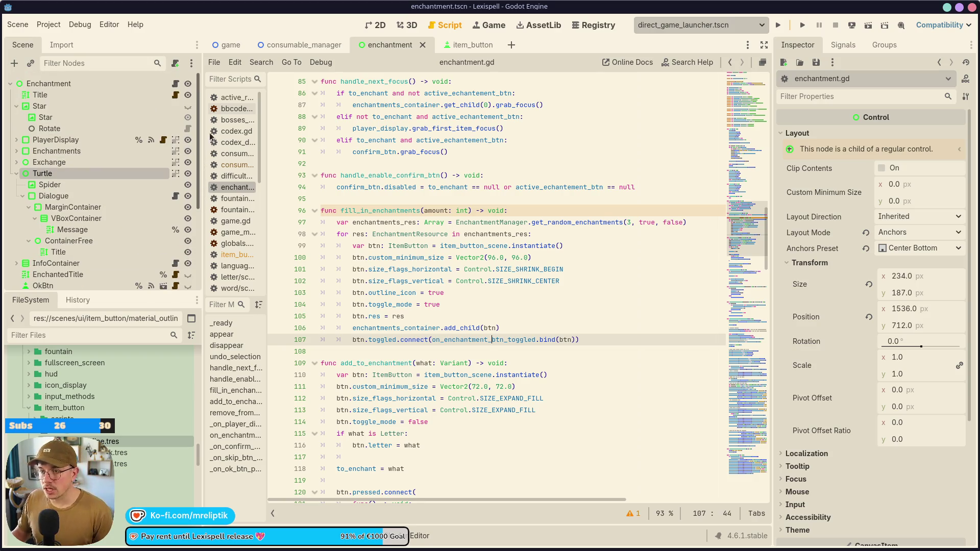
{"action": "left_click_drag", "start_coordinate": [203, 152], "coordinate": [172, 152]}
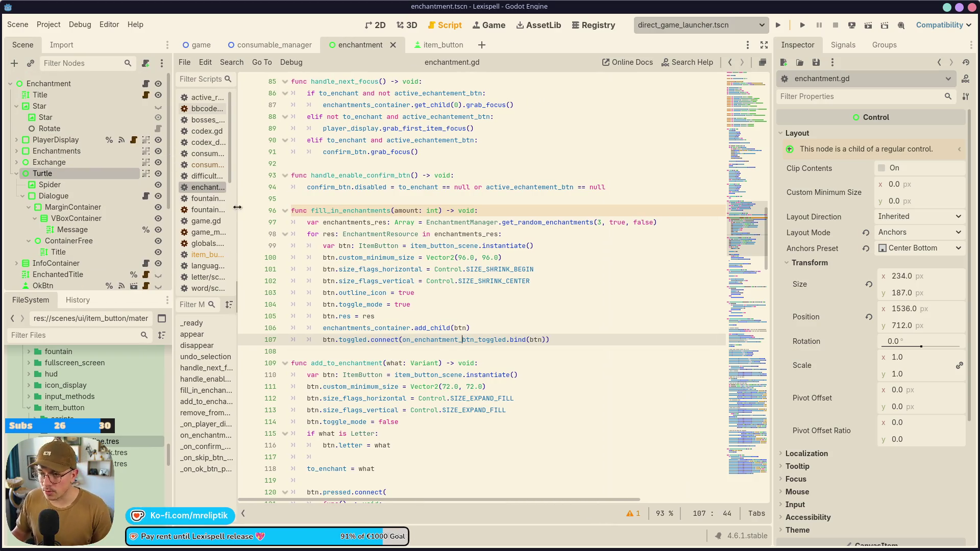
{"action": "left_click", "coordinate": [424, 234]}
{"action": "scroll", "coordinate": [424, 234], "scroll_direction": "up", "scroll_amount": 1}
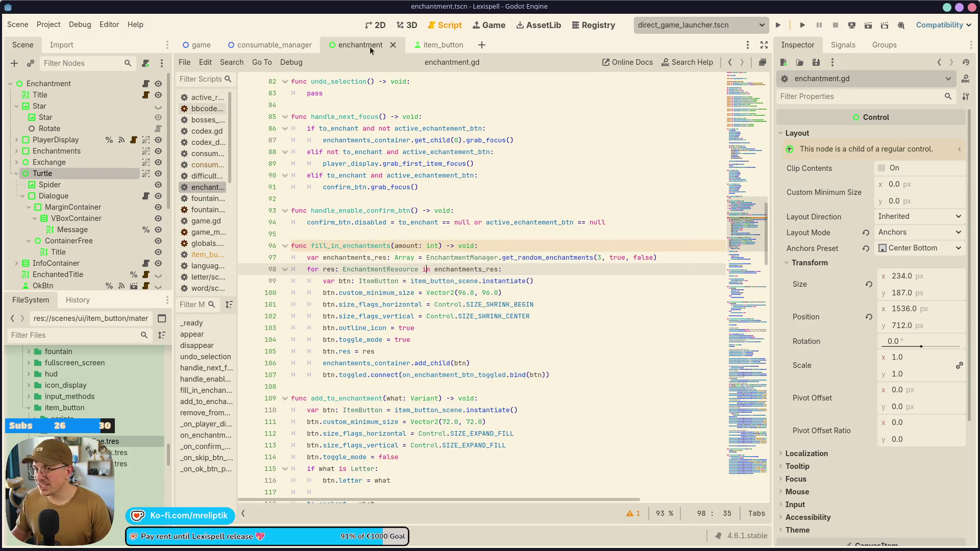
{"action": "left_click", "coordinate": [377, 26]}
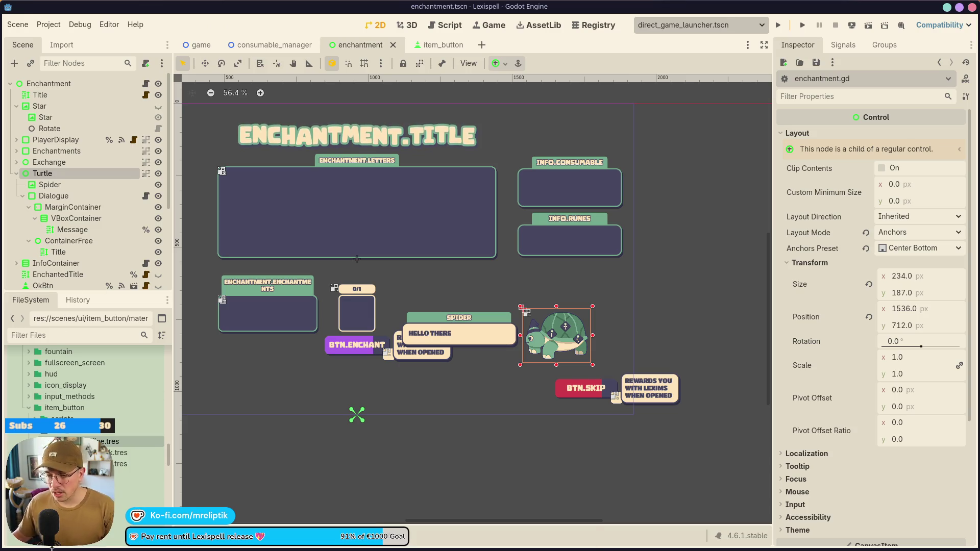
Close the item_button and enchantment scene tabs, keeping consumable_manager, and bring up Quick Open Script.
{"action": "left_click", "coordinate": [28, 407]}
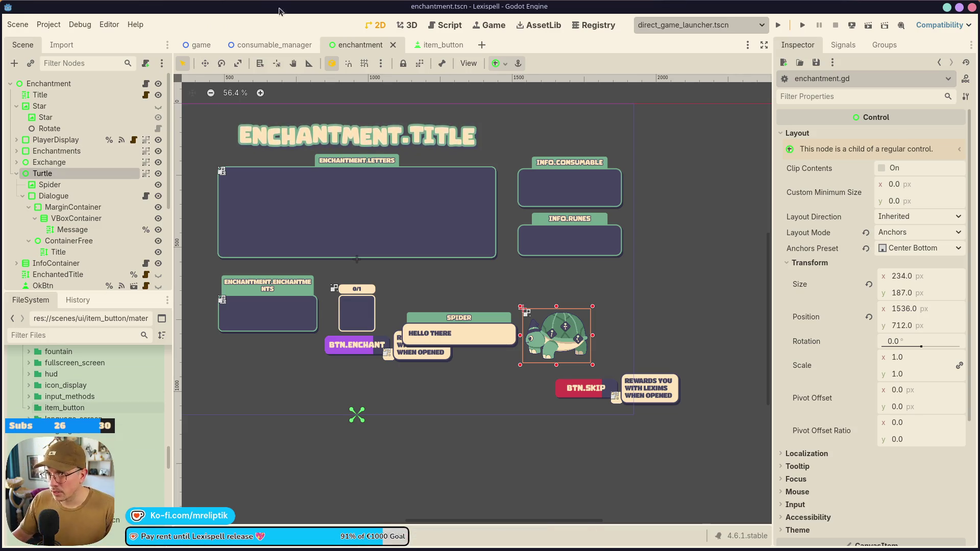
{"action": "left_click", "coordinate": [436, 45]}
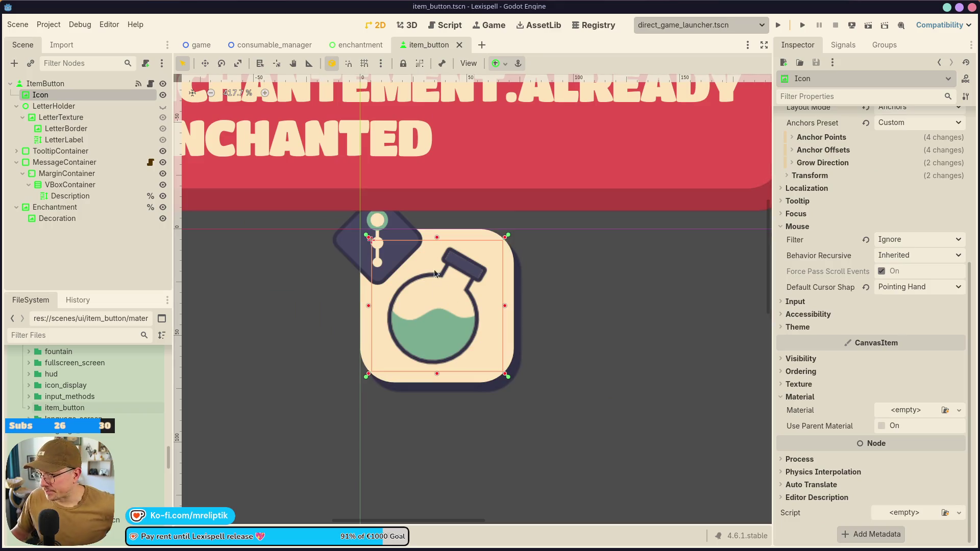
{"action": "scroll", "coordinate": [444, 286], "scroll_direction": "down", "scroll_amount": 2}
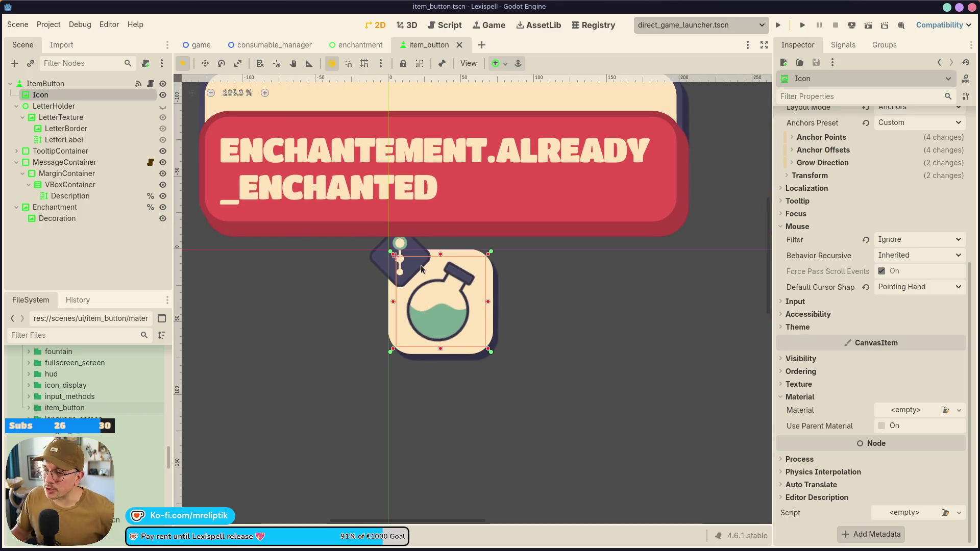
{"action": "left_click", "coordinate": [349, 45]}
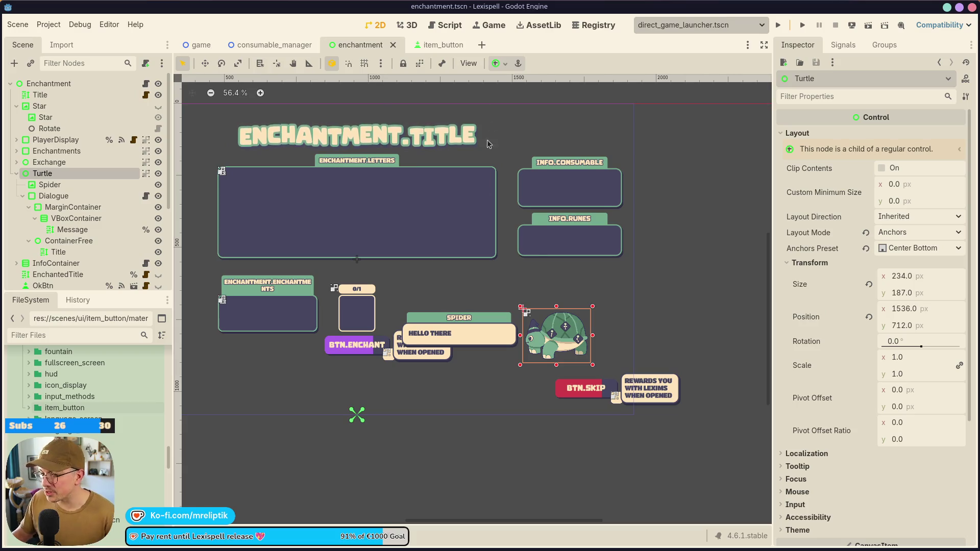
{"action": "left_click", "coordinate": [426, 45]}
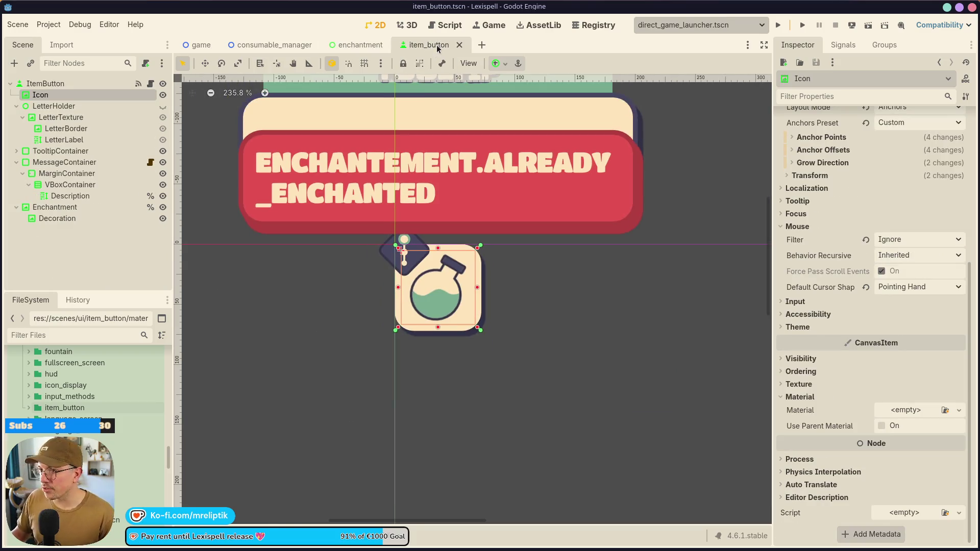
{"action": "left_click", "coordinate": [459, 45]}
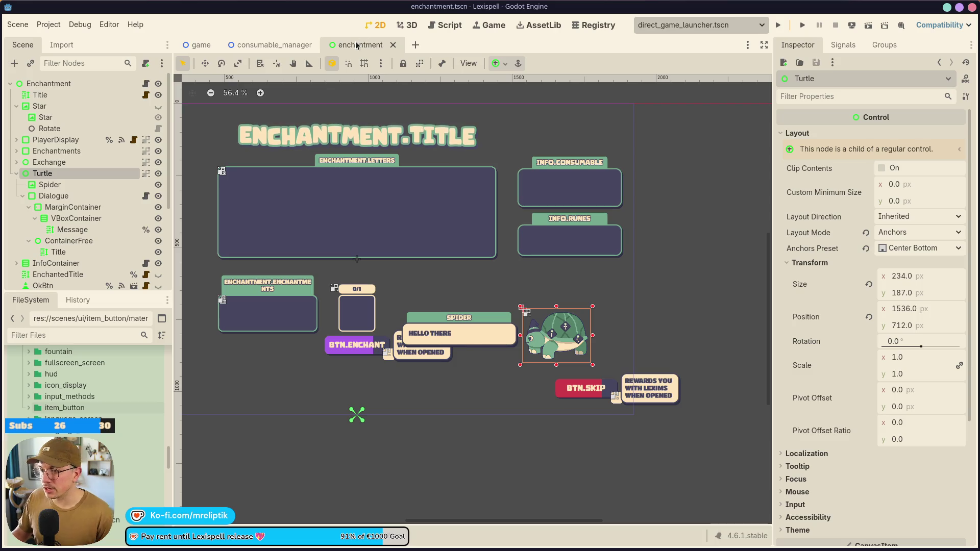
{"action": "left_click", "coordinate": [393, 44]}
{"action": "key", "text": "ctrl+alt+o"}
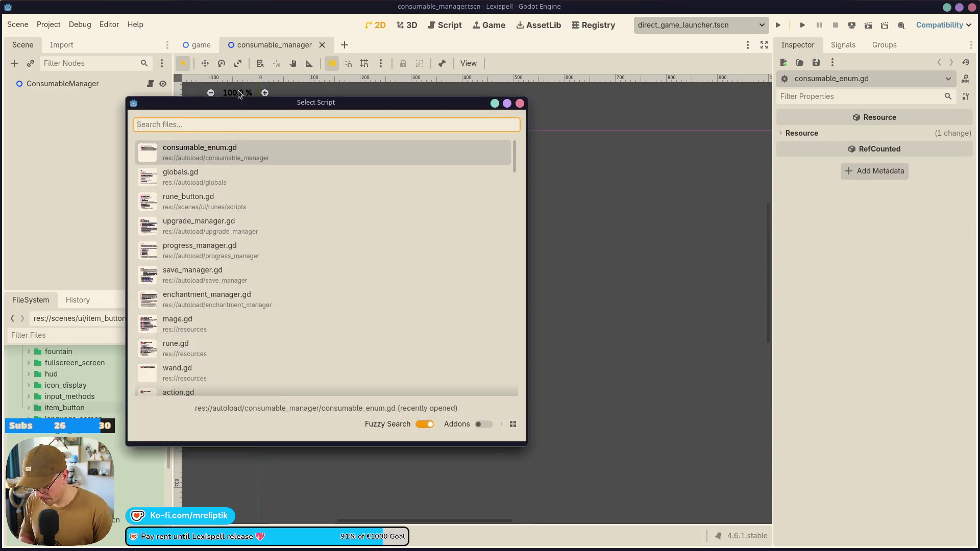
Search 'consumalbe' in the script search and open consumable_enum.gd.
{"action": "type", "text": "consumalbe"}
{"action": "key", "text": "Down"}
{"action": "key", "text": "Down"}
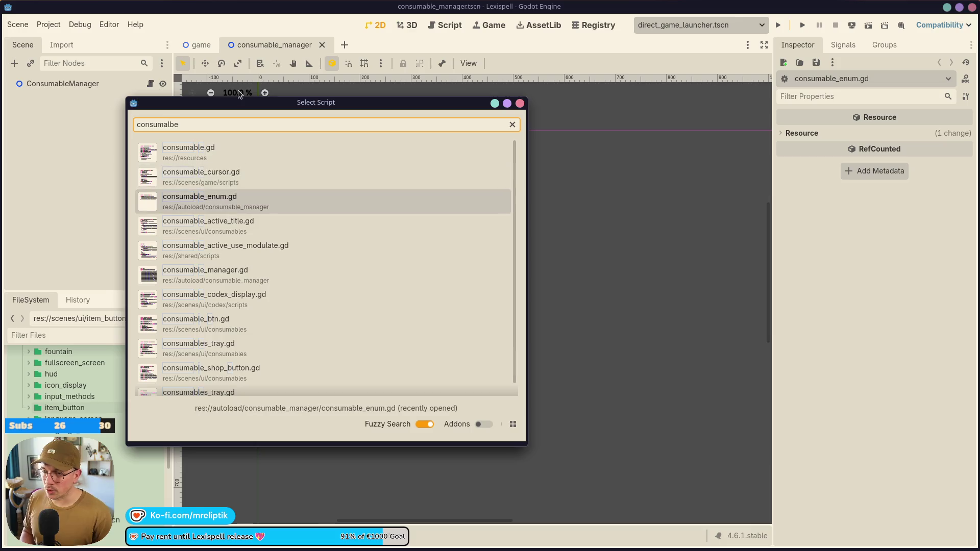
{"action": "key", "text": "Return"}
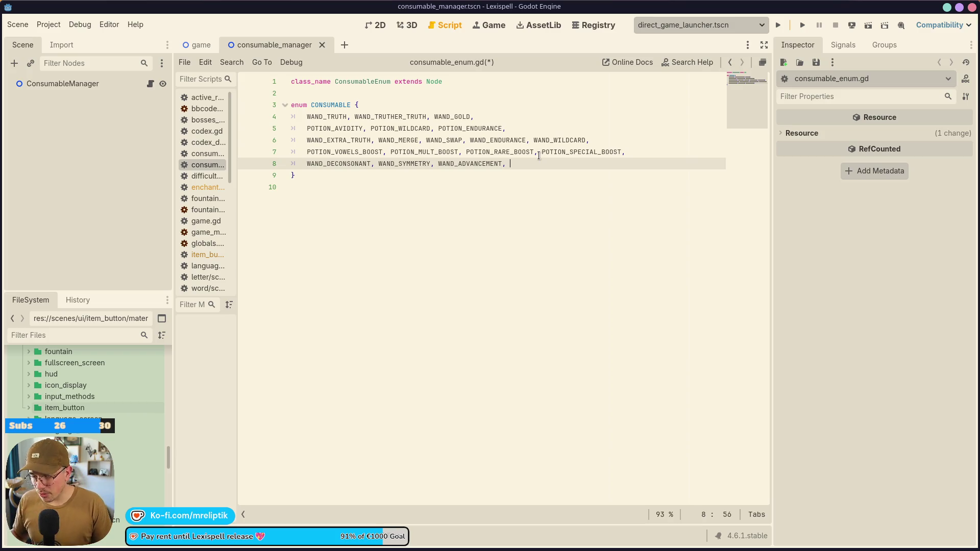
{"action": "left_click", "coordinate": [451, 317]}
{"action": "left_click", "coordinate": [538, 154]}
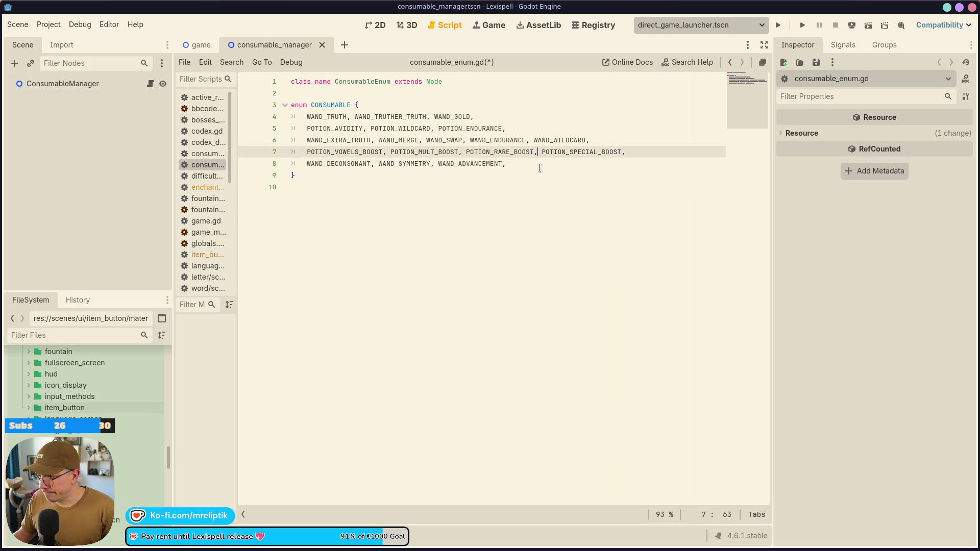
{"action": "left_click", "coordinate": [534, 164]}
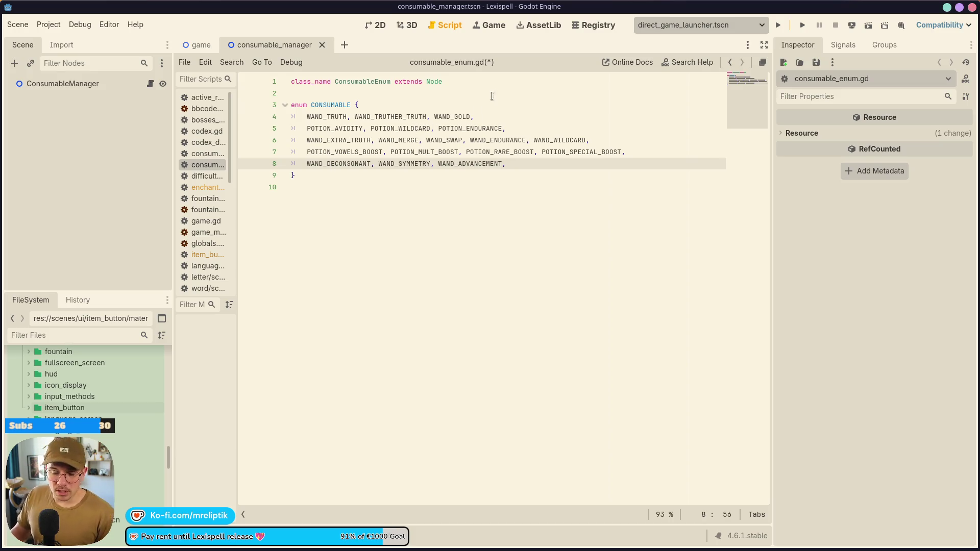
{"action": "left_click", "coordinate": [367, 178]}
{"action": "left_click", "coordinate": [528, 167]}
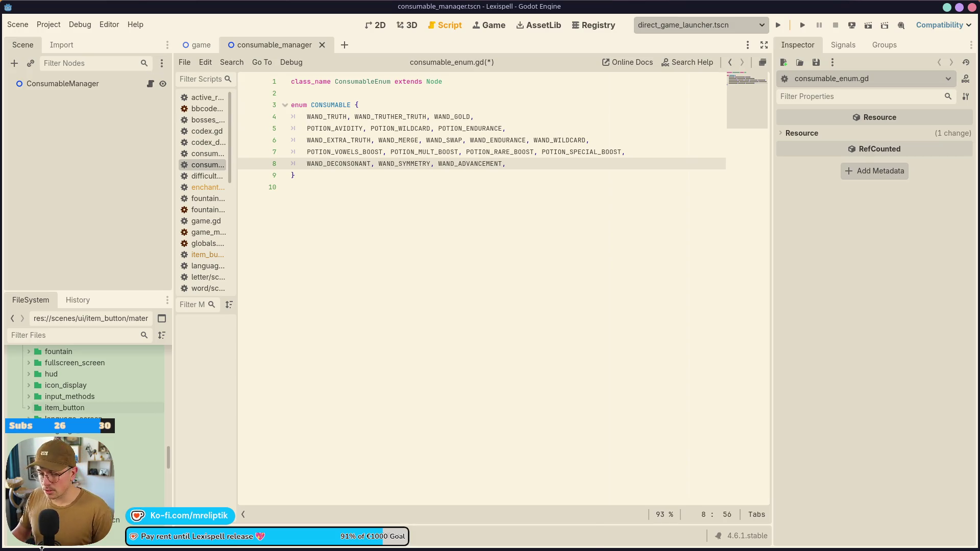
{"action": "mouse_move", "coordinate": [214, 548]}
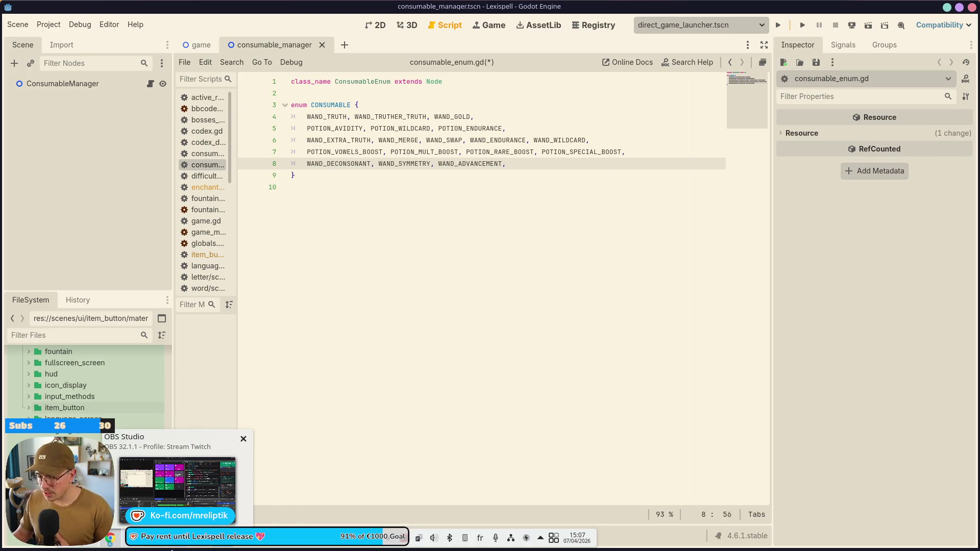
{"action": "left_click", "coordinate": [438, 352]}
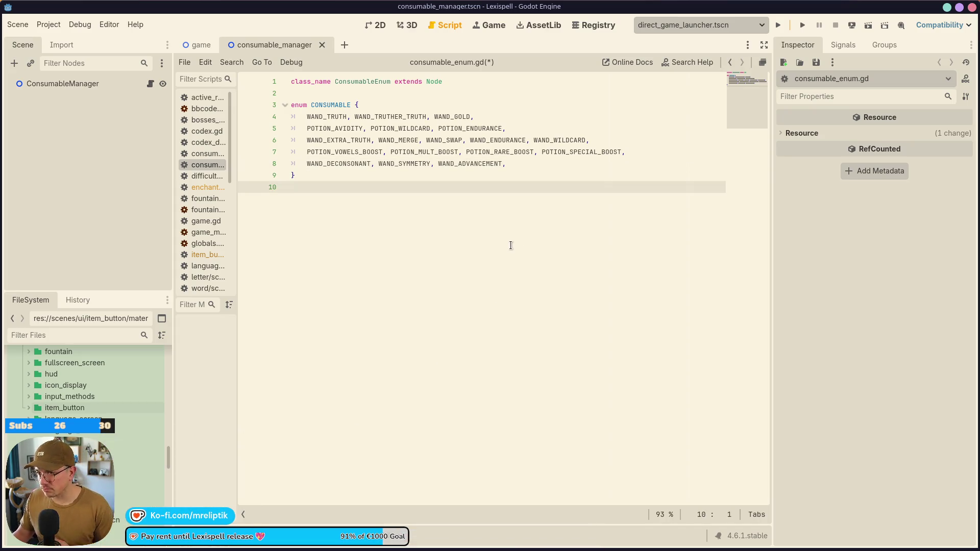
{"action": "left_click", "coordinate": [518, 162]}
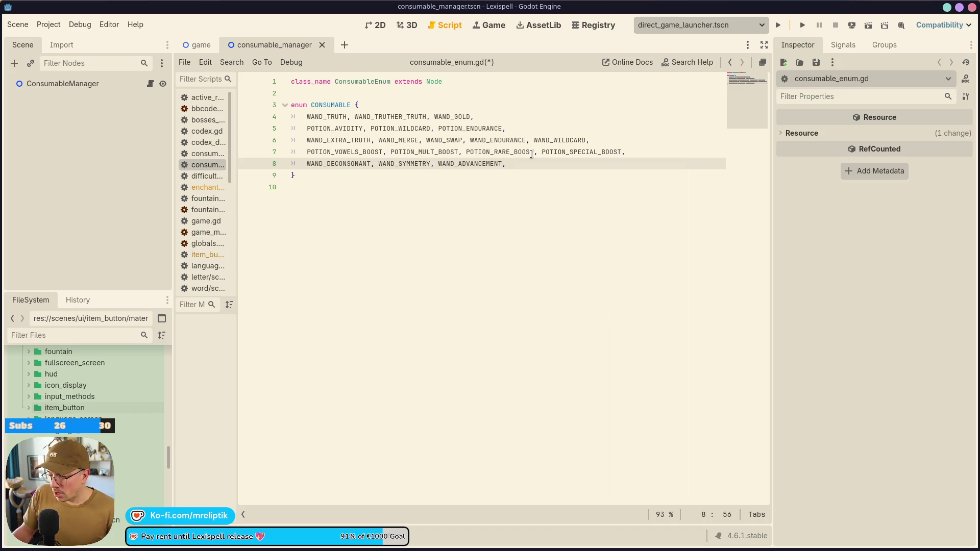
Review the CONSUMABLE enum's last line: WAND_DECONSONANT, WAND_SYMMETRY, WAND_ADVANCEMENT.
{"action": "left_click", "coordinate": [434, 177]}
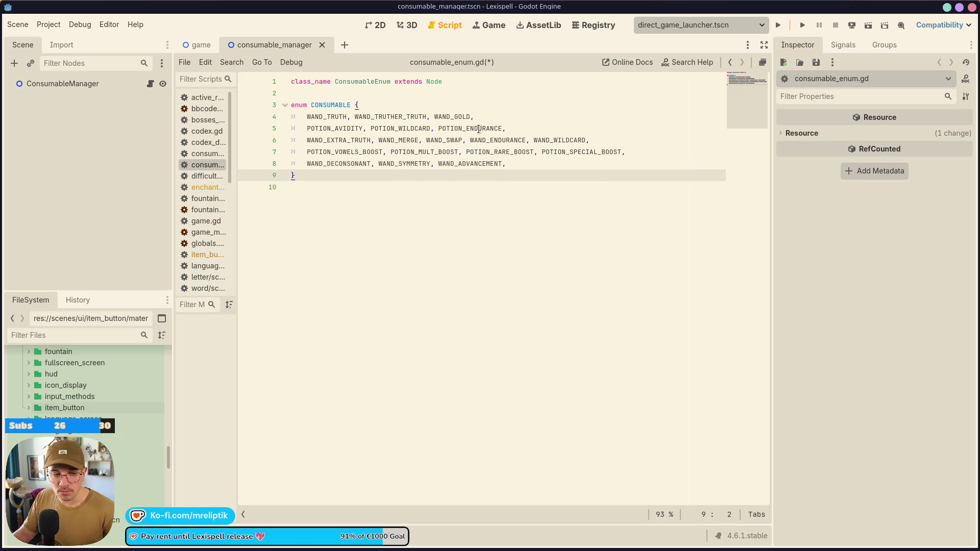
{"action": "left_click", "coordinate": [524, 164]}
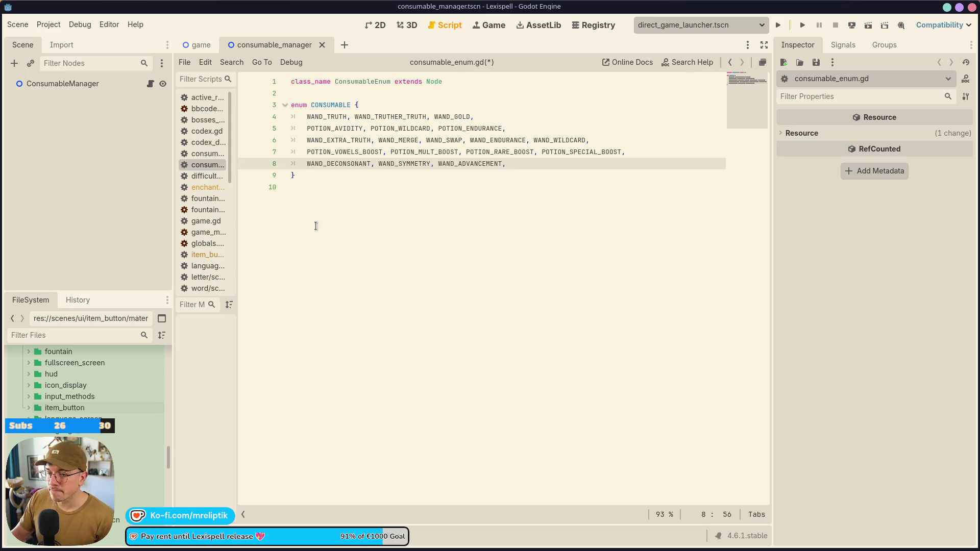
{"action": "left_click", "coordinate": [349, 186]}
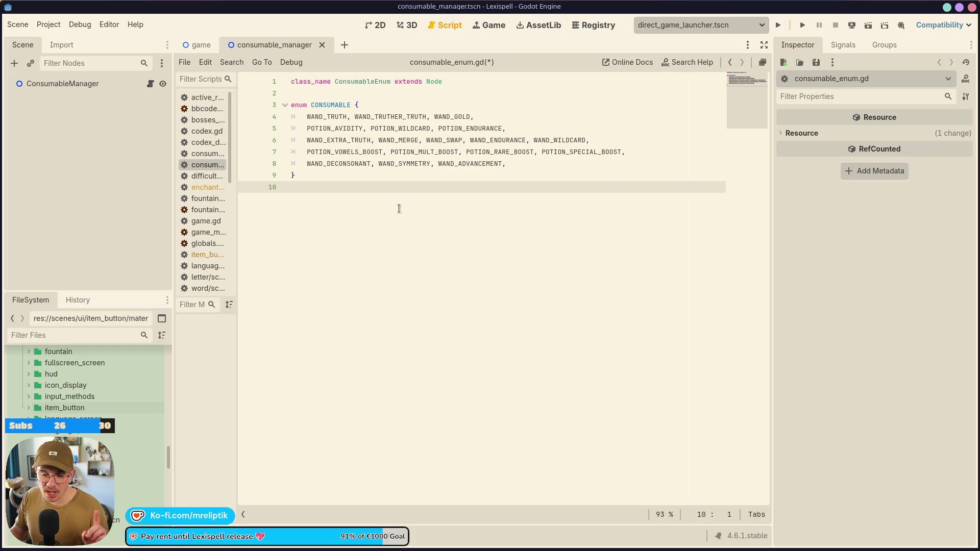
{"action": "left_click", "coordinate": [509, 164]}
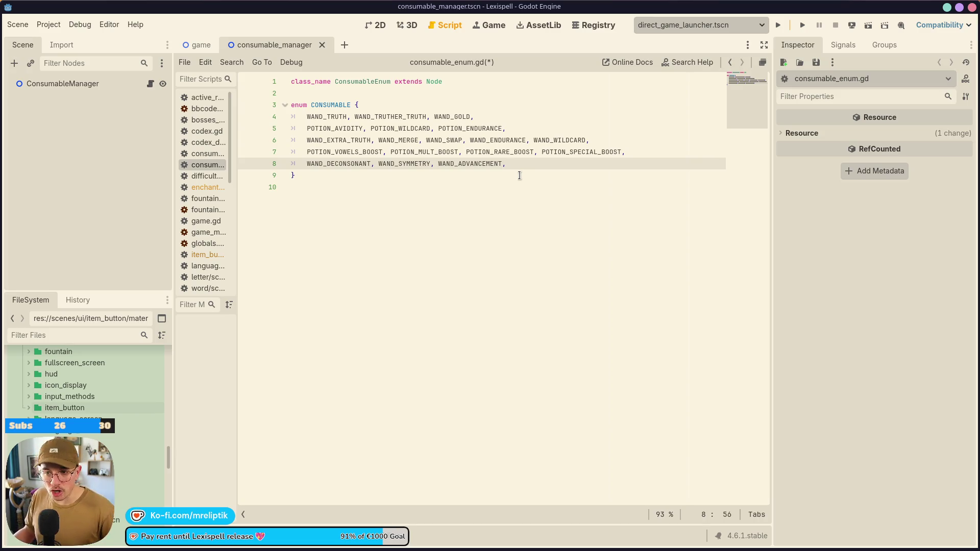
In 2D, add a Sprite2D child to ConsumableManager and give it the potion texture.
{"action": "left_click", "coordinate": [387, 29]}
{"action": "right_click", "coordinate": [61, 81]}
{"action": "left_click", "coordinate": [122, 100]}
{"action": "type", "text": "s"}
{"action": "key", "text": "Return"}
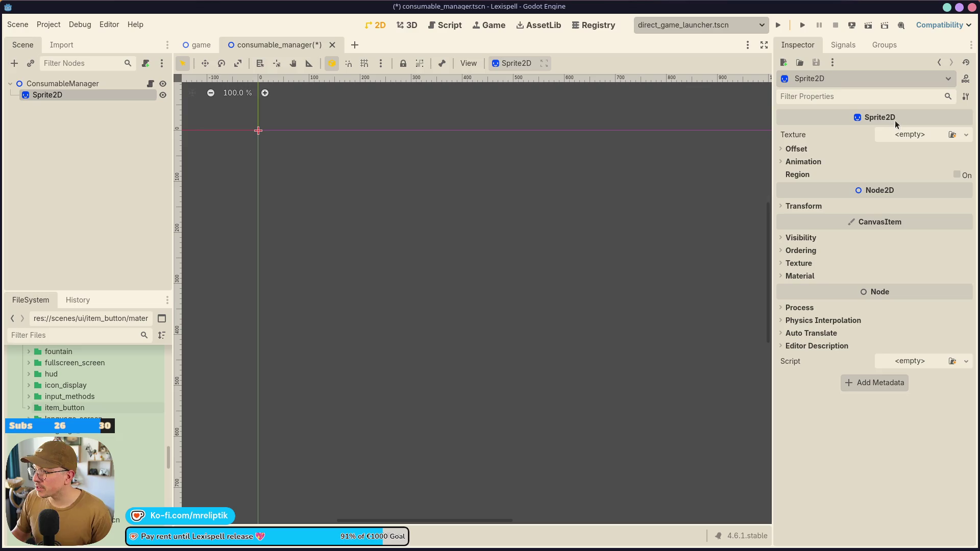
{"action": "left_click", "coordinate": [967, 134]}
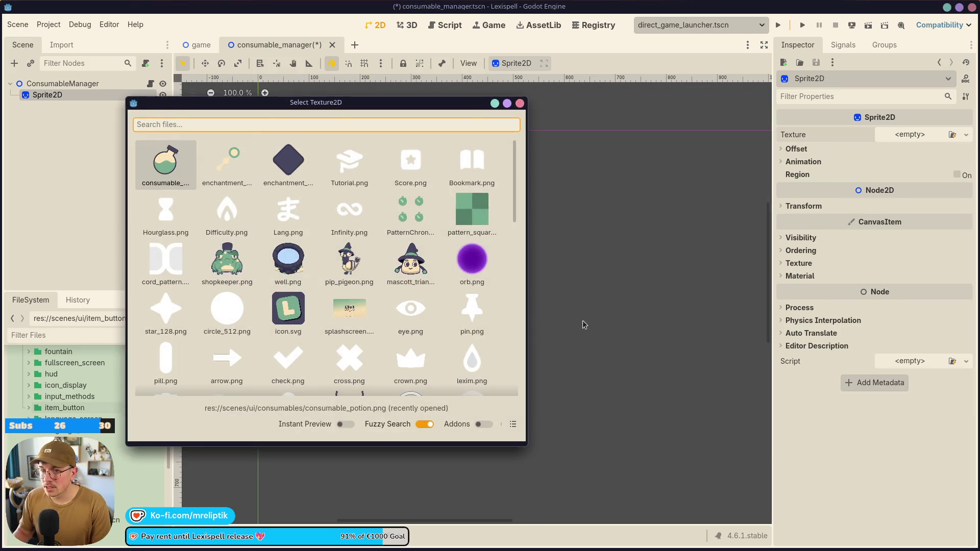
{"action": "key", "text": "Return"}
Stretch the potion sprite, undo the scaling, then delete the Sprite2D node.
{"action": "scroll", "coordinate": [310, 216], "scroll_direction": "up", "scroll_amount": 3}
{"action": "scroll", "coordinate": [310, 216], "scroll_direction": "left", "scroll_amount": 2}
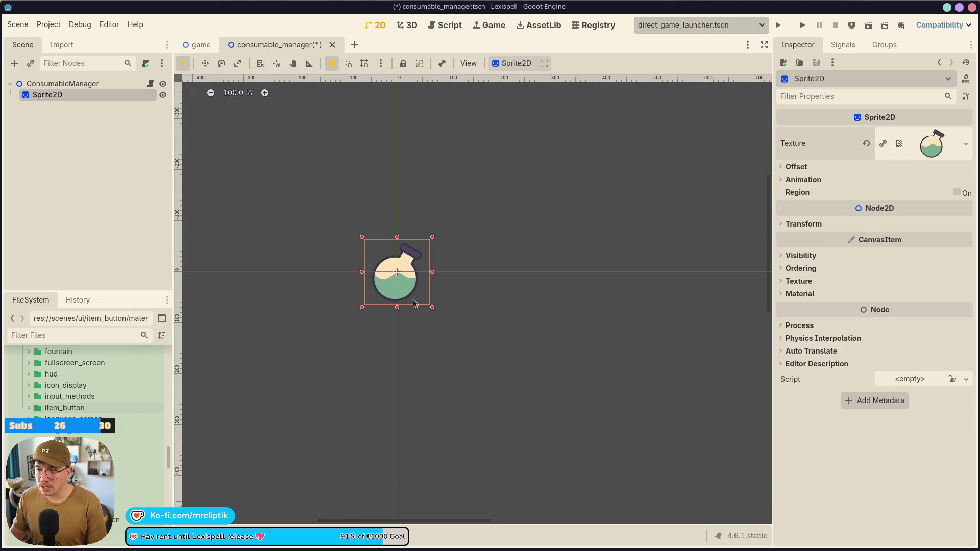
{"action": "scroll", "coordinate": [411, 279], "scroll_direction": "up", "scroll_amount": 5}
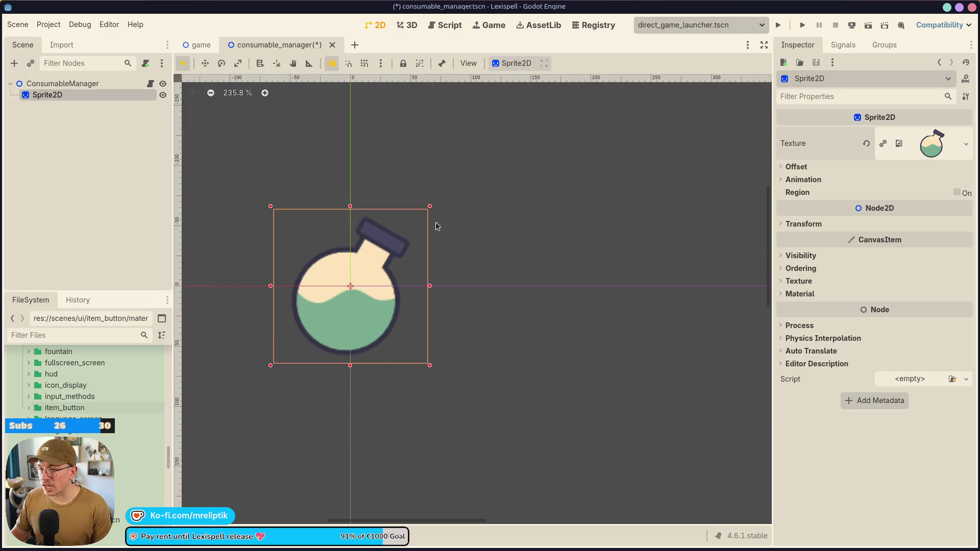
{"action": "mouse_move", "coordinate": [430, 207]}
{"action": "left_mouse_down"}
{"action": "mouse_move", "coordinate": [391, 227]}
{"action": "mouse_move", "coordinate": [313, 342]}
{"action": "mouse_move", "coordinate": [448, 256]}
{"action": "left_mouse_up"}
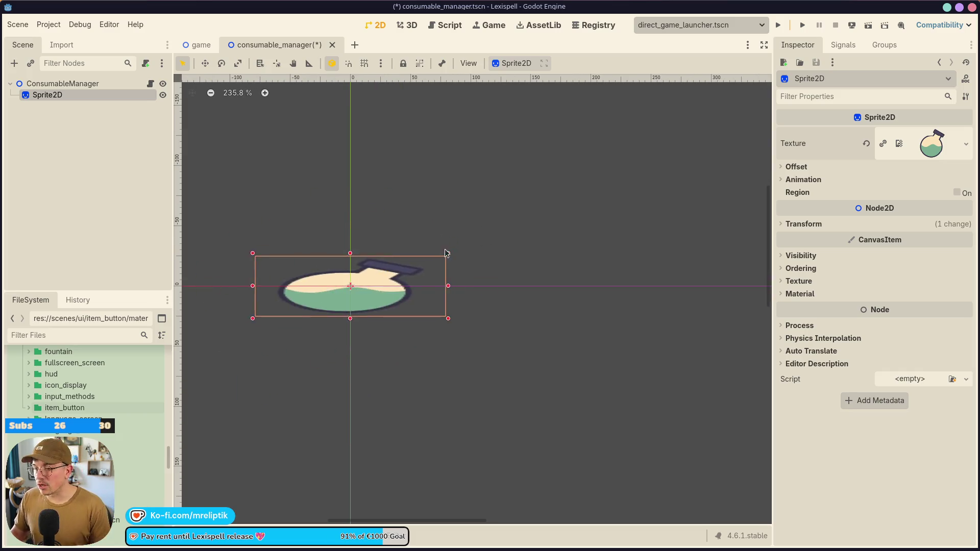
{"action": "key", "text": "ctrl+z"}
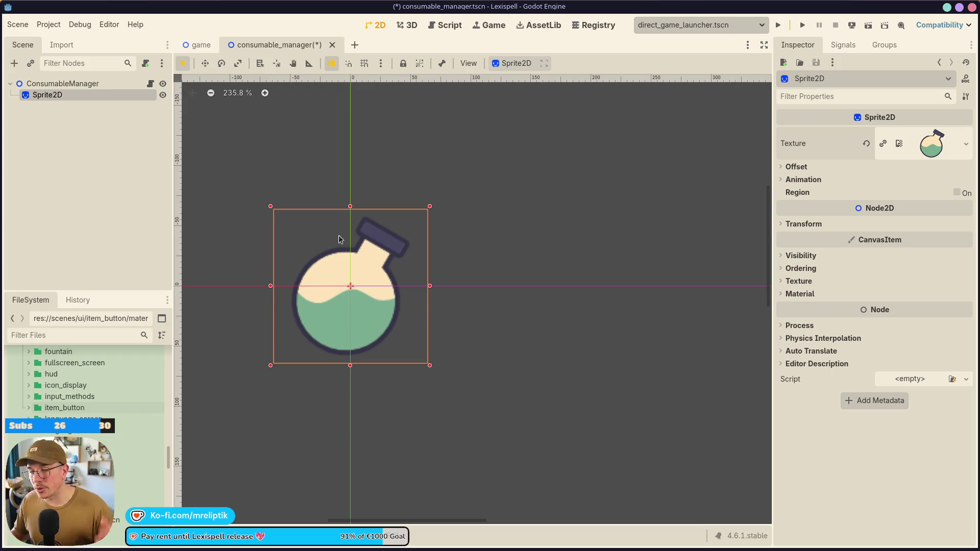
{"action": "left_click", "coordinate": [117, 120]}
{"action": "left_click", "coordinate": [74, 93]}
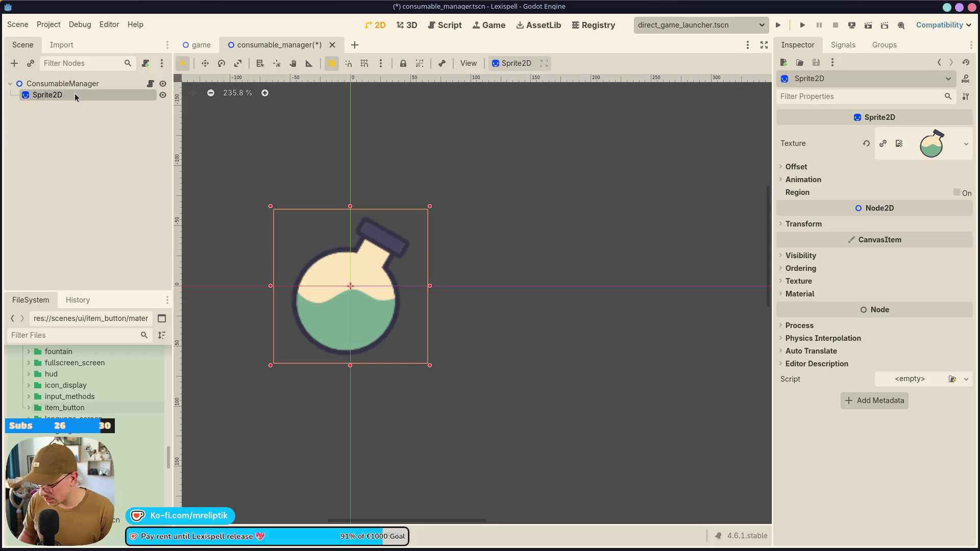
{"action": "key", "text": "Delete"}
{"action": "key", "text": "Return"}
{"action": "scroll", "coordinate": [366, 223], "scroll_direction": "down", "scroll_amount": 4}
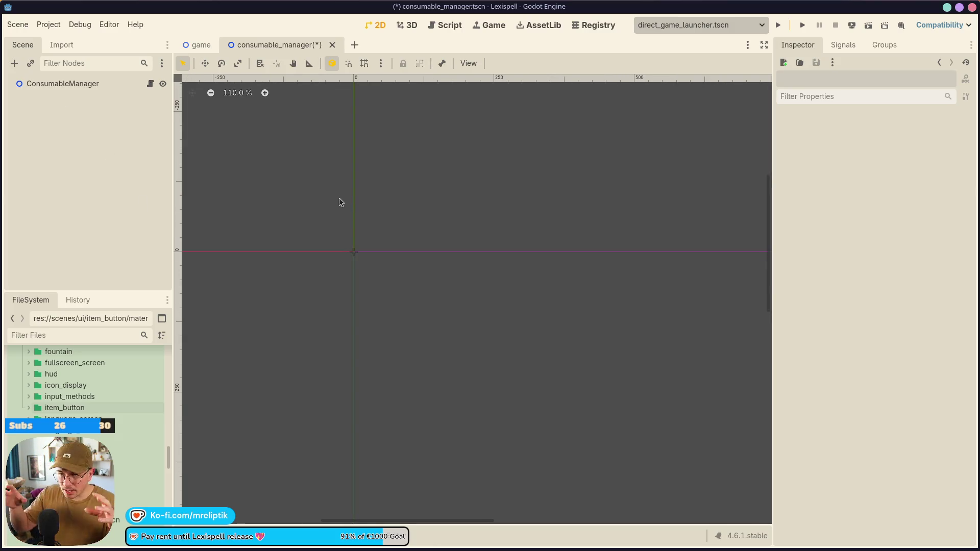
Save the consumable_manager scene.
{"action": "key", "text": "ctrl+s"}
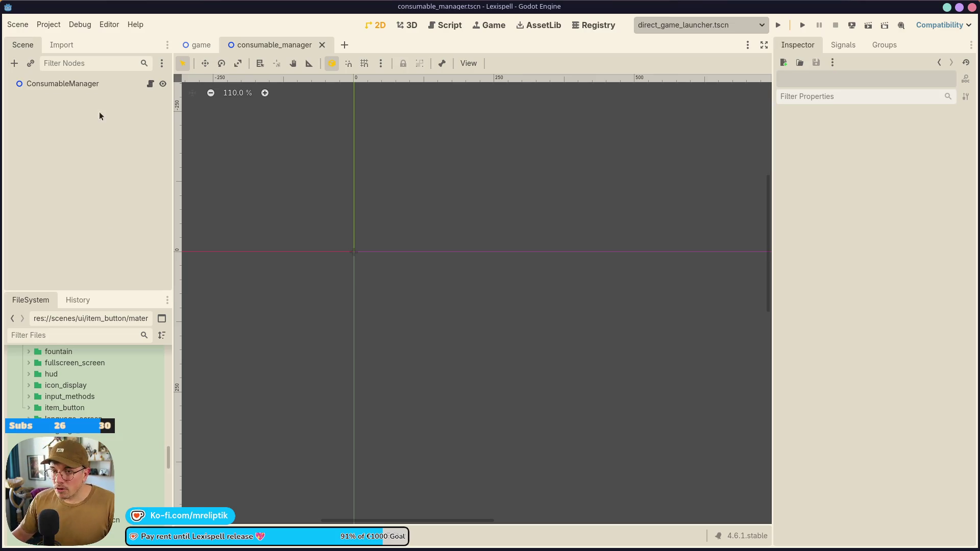
{"action": "scroll", "coordinate": [244, 135], "scroll_direction": "down", "scroll_amount": 9}
Pan and zoom the empty consumable_manager canvas, then bring up the scene search.
{"action": "mouse_move", "coordinate": [361, 234]}
{"action": "left_mouse_down"}
{"action": "mouse_move", "coordinate": [556, 303]}
{"action": "mouse_move", "coordinate": [417, 270]}
{"action": "left_mouse_up"}
{"action": "scroll", "coordinate": [418, 270], "scroll_direction": "up", "scroll_amount": 5}
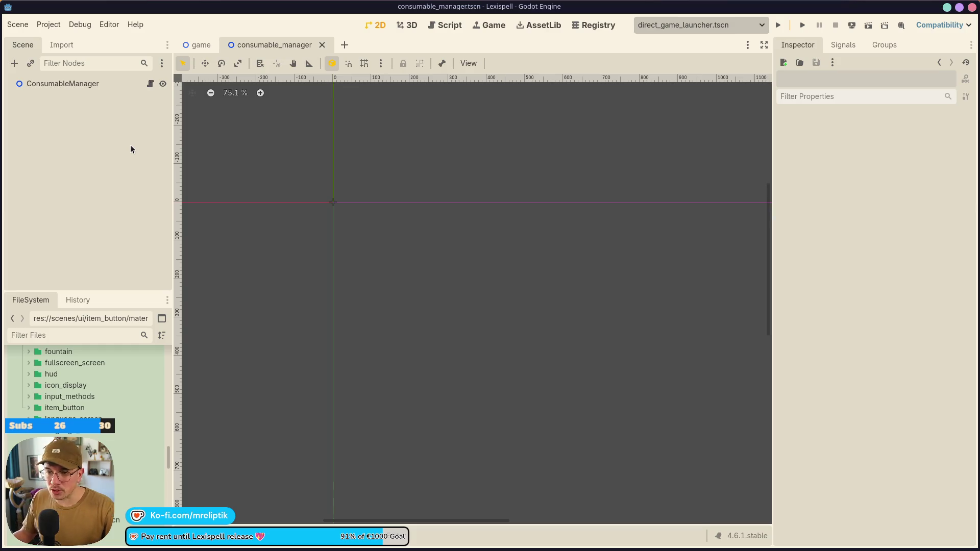
{"action": "key", "text": "ctrl+shift+o"}
Open consumable_manager.tscn from the scene search results.
{"action": "type", "text": "_"}
{"action": "type", "text": "ac"}
{"action": "key", "text": "Down"}
{"action": "key", "text": "Down"}
{"action": "key", "text": "Return"}
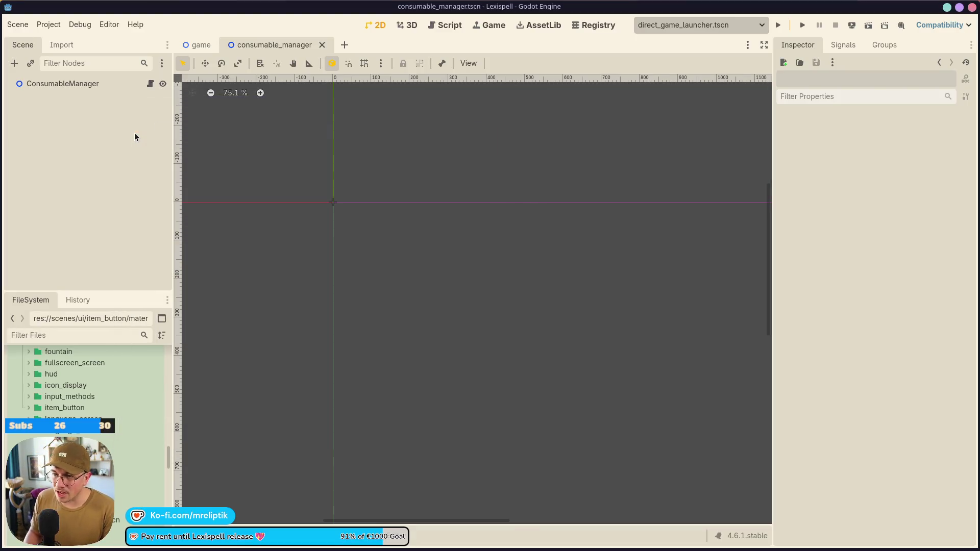
Search scripts for 'enum' and open consumable_enum.gd in the script editor.
{"action": "key", "text": "ctrl+shift+o"}
{"action": "type", "text": "enu_m"}
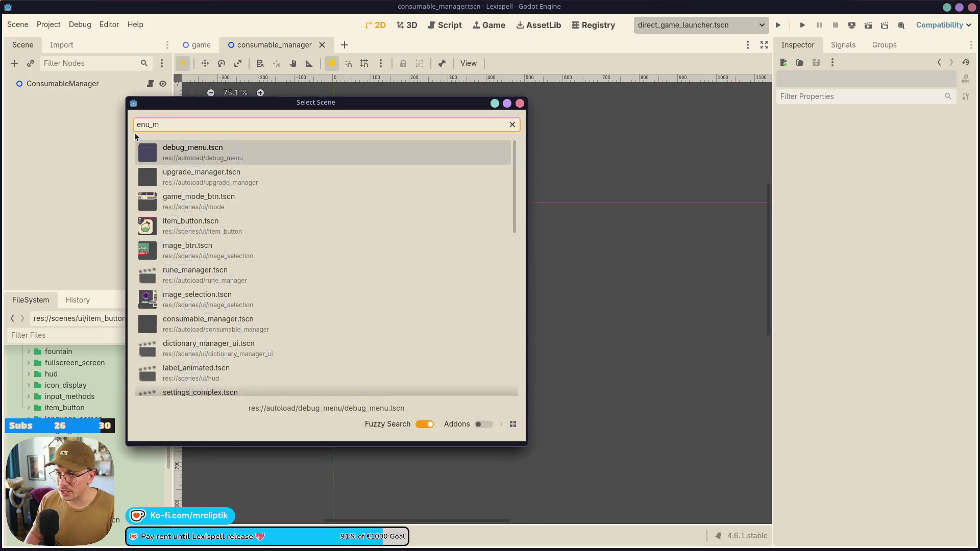
{"action": "key", "text": "BackSpace"}
{"action": "key", "text": "BackSpace"}
{"action": "type", "text": "m"}
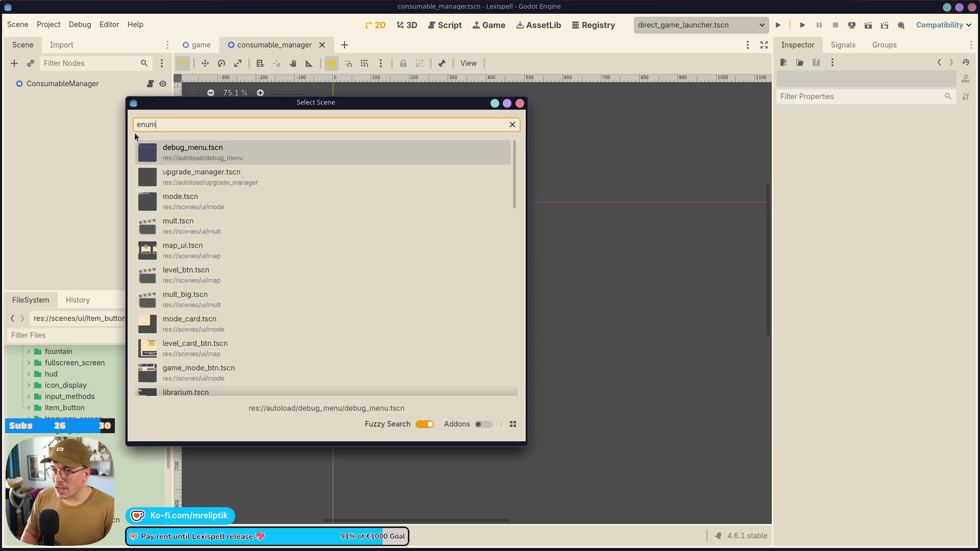
{"action": "key", "text": "Escape"}
{"action": "key", "text": "ctrl+alt+o"}
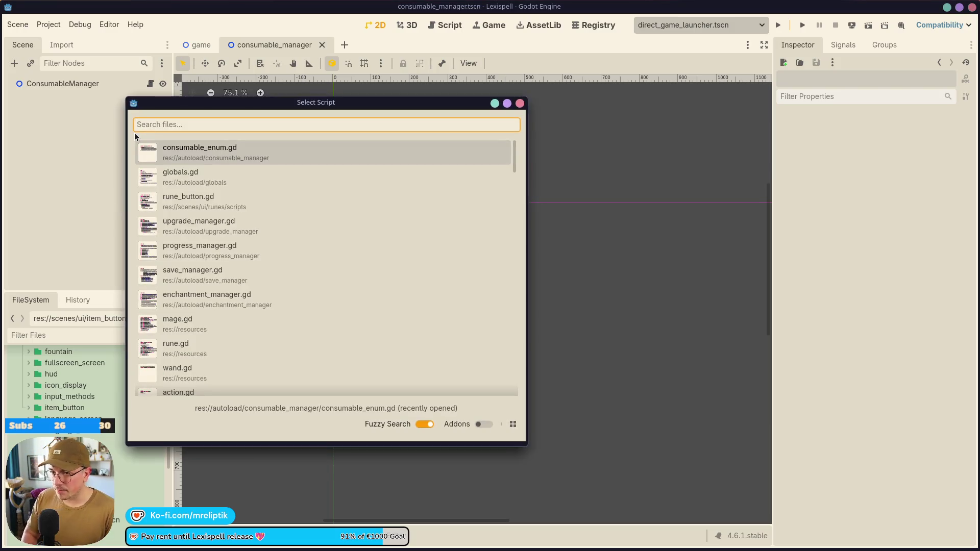
{"action": "type", "text": "enum"}
{"action": "key", "text": "Down"}
{"action": "key", "text": "Down"}
{"action": "key", "text": "Down"}
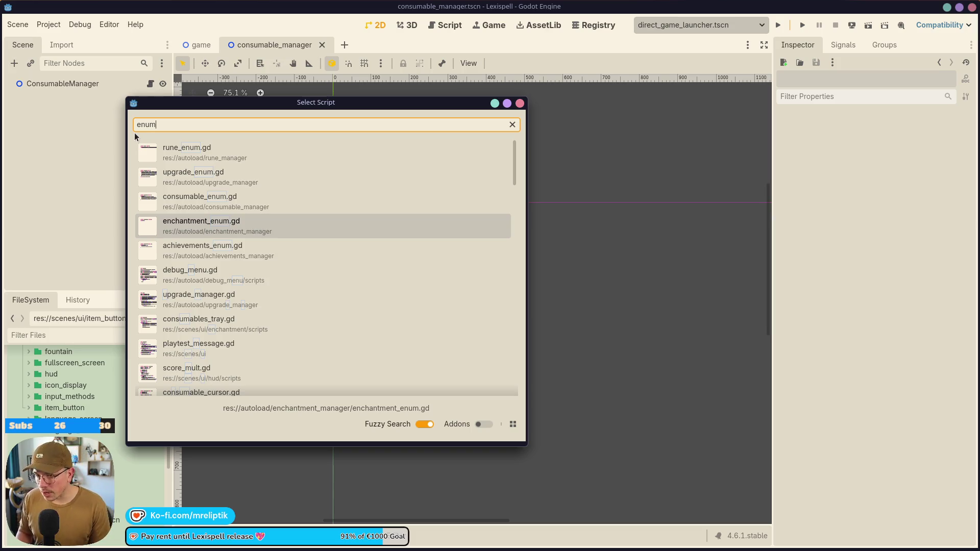
{"action": "key", "text": "Up"}
{"action": "key", "text": "Return"}
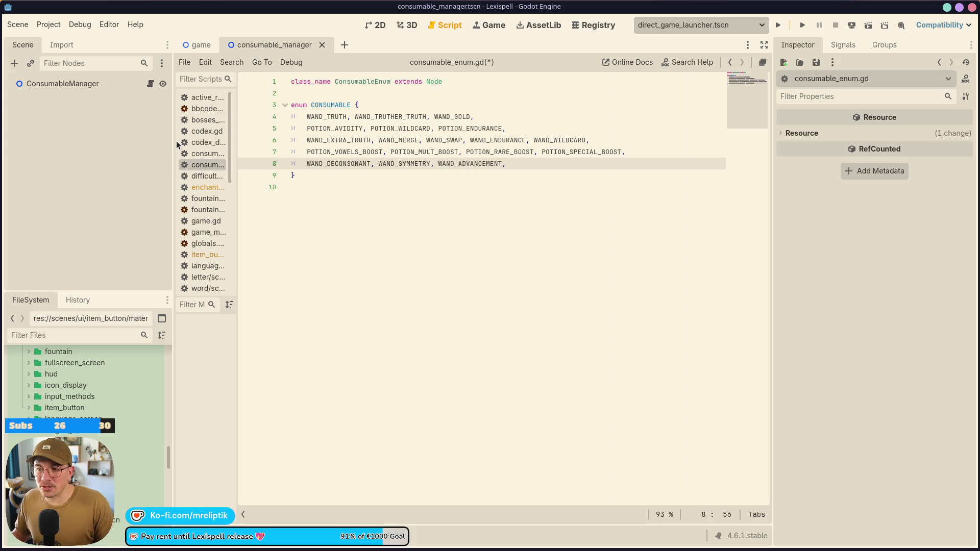
Widen the script editor, cancel the quit prompt, and save with Ctrl+S.
{"action": "left_click_drag", "start_coordinate": [173, 145], "coordinate": [141, 164]}
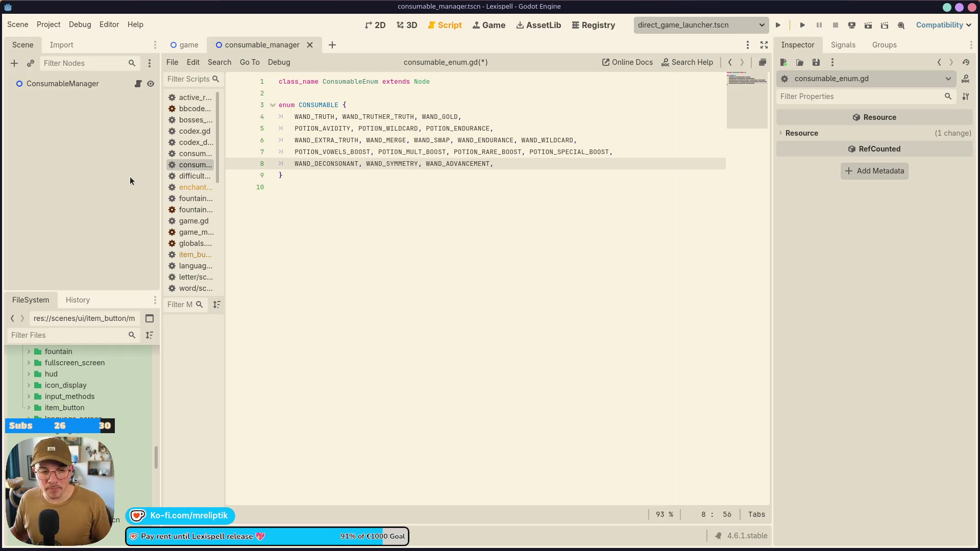
{"action": "key", "text": "XF86AudioLowerVolume"}
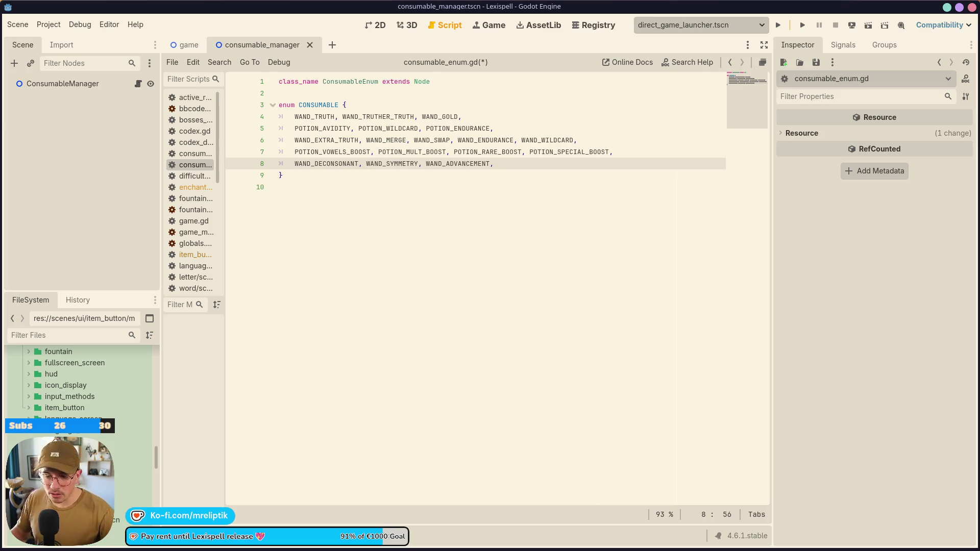
{"action": "mouse_move", "coordinate": [132, 546]}
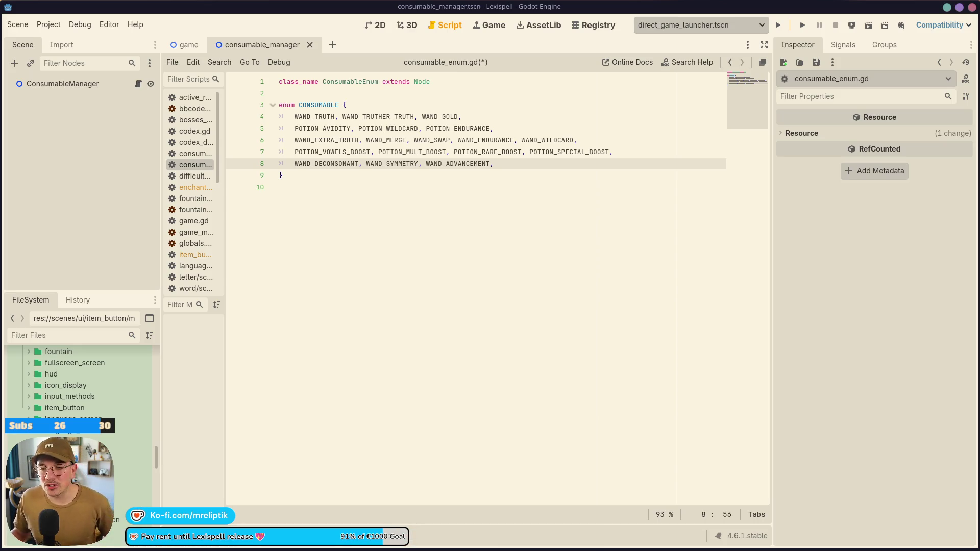
{"action": "key", "text": "ctrl+q"}
{"action": "key", "text": "Escape"}
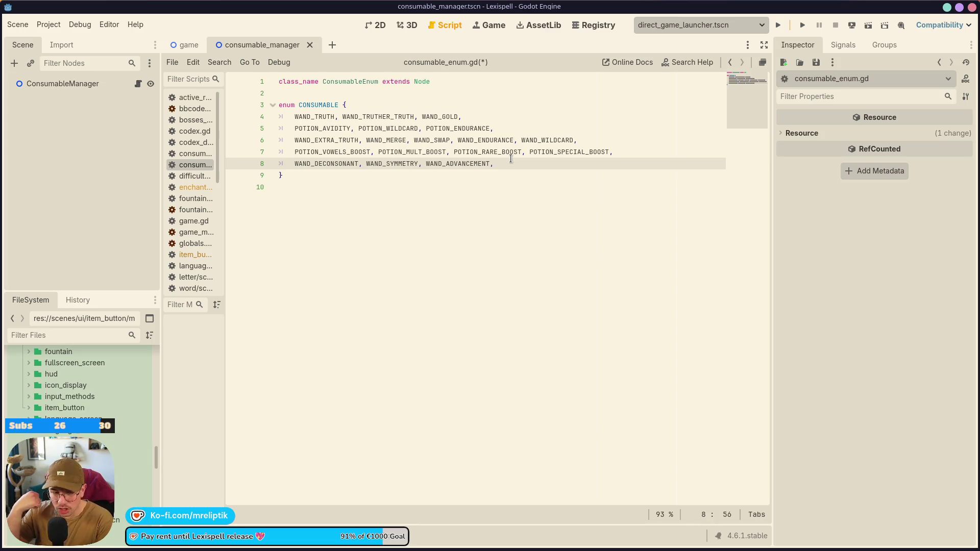
{"action": "key", "text": "ctrl+s"}
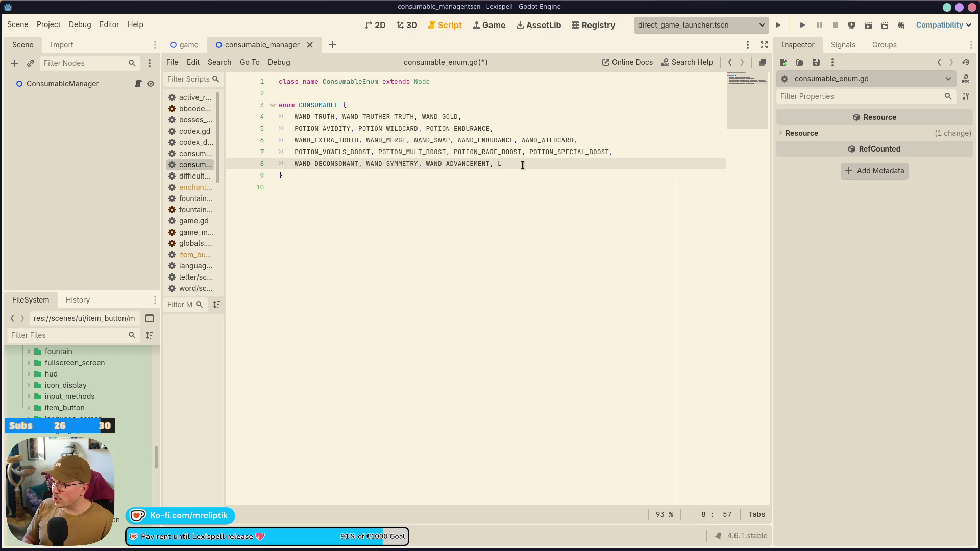
Add WAND_DUPLICATE_LETTER as a new CONSUMABLE entry after WAND_ADVANCEMENT.
{"action": "key", "text": "BackSpace"}
{"action": "type", "text": "WAND_"}
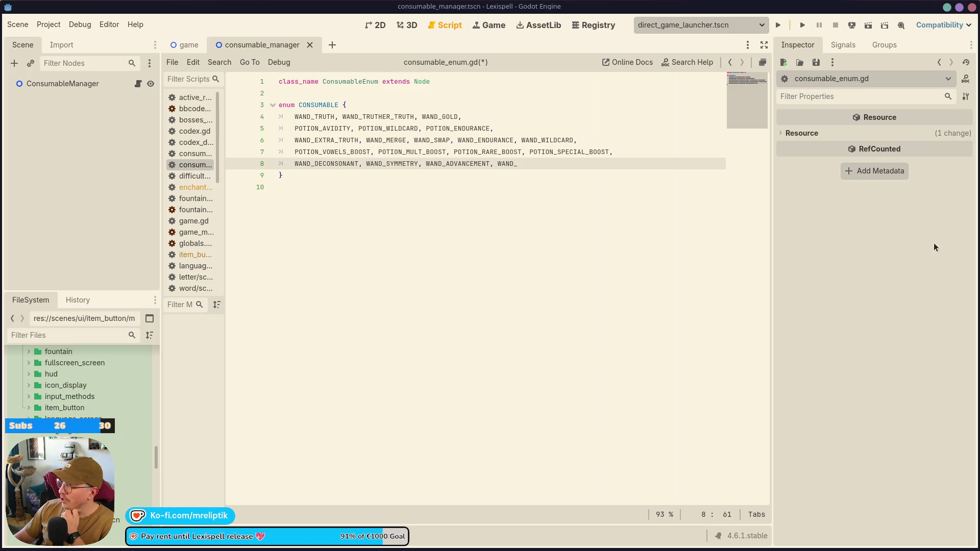
{"action": "left_click", "coordinate": [561, 156]}
{"action": "left_click", "coordinate": [560, 166]}
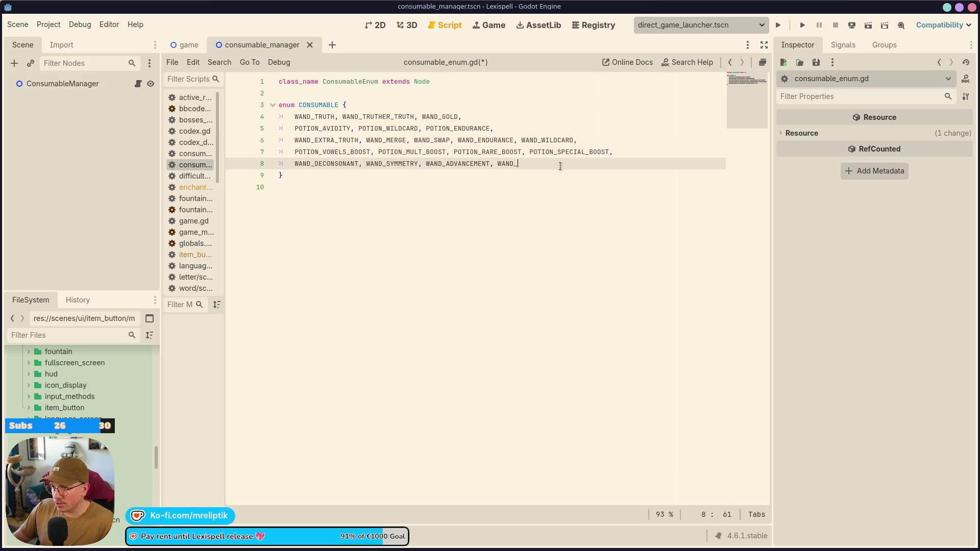
{"action": "type", "text": "DUPL"}
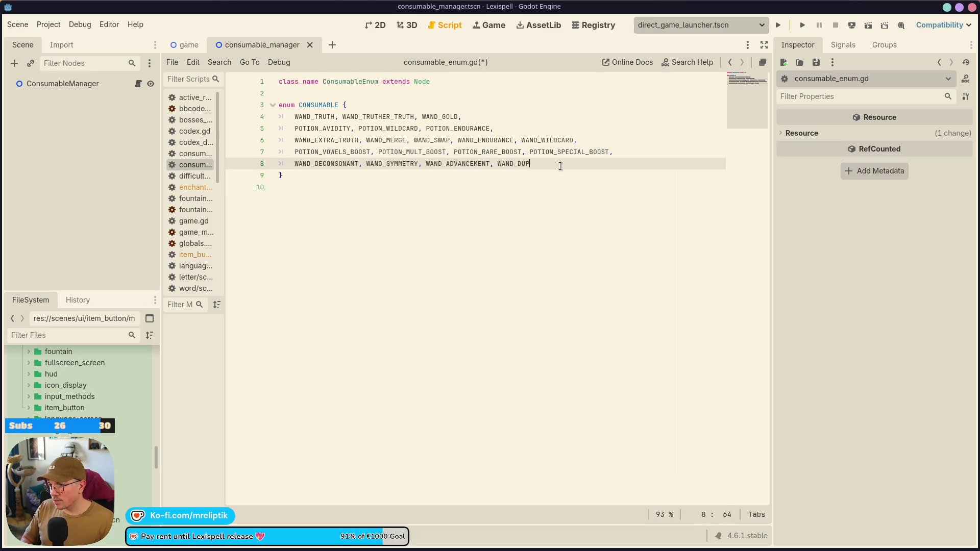
{"action": "type", "text": "ICATE_LETTER"}
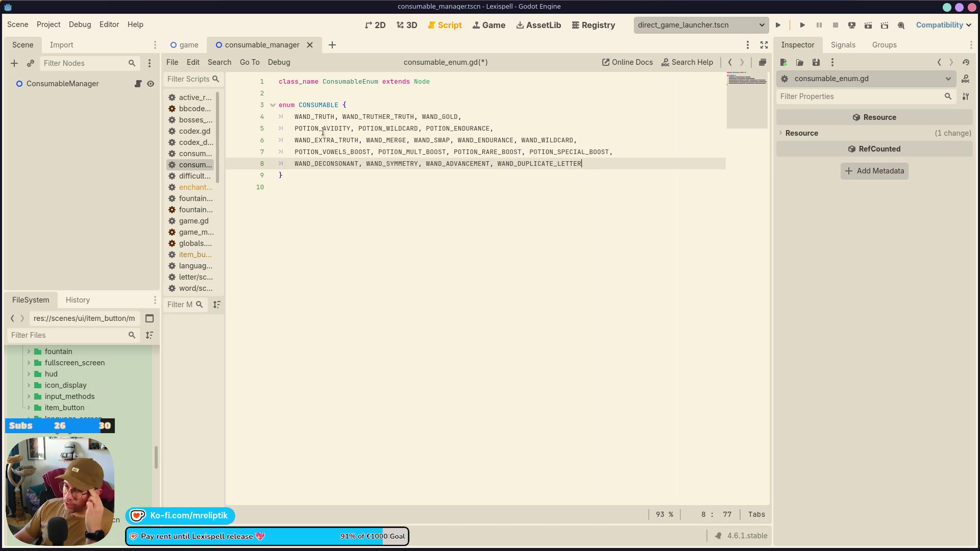
Review the consumable enum entries, ending on the new WAND_DUPLICATE_LETTER at line 8.
{"action": "double_click", "coordinate": [304, 139]}
{"action": "double_click", "coordinate": [322, 128]}
{"action": "double_click", "coordinate": [389, 128]}
{"action": "double_click", "coordinate": [453, 128]}
{"action": "double_click", "coordinate": [403, 143]}
{"action": "double_click", "coordinate": [335, 151]}
{"action": "double_click", "coordinate": [410, 152]}
{"action": "double_click", "coordinate": [496, 152]}
{"action": "double_click", "coordinate": [576, 152]}
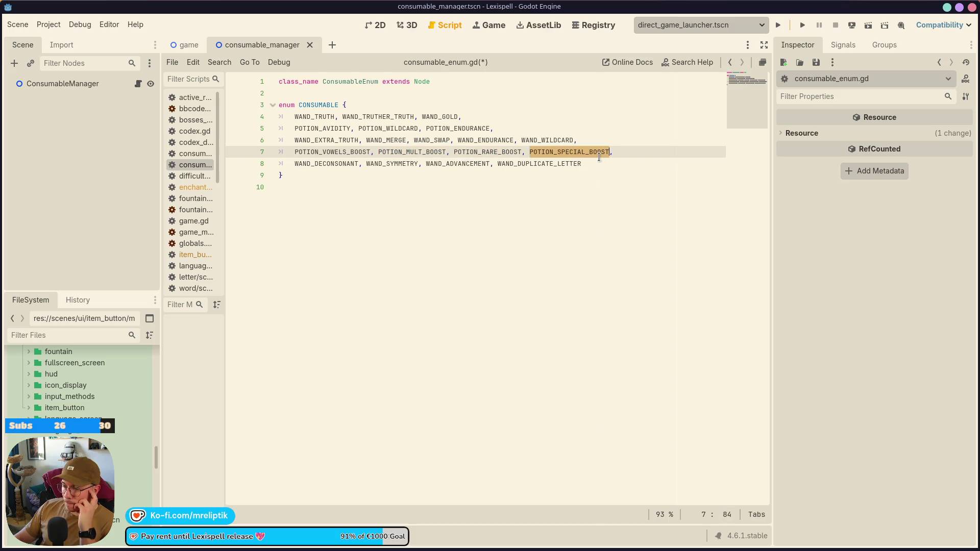
{"action": "double_click", "coordinate": [598, 162]}
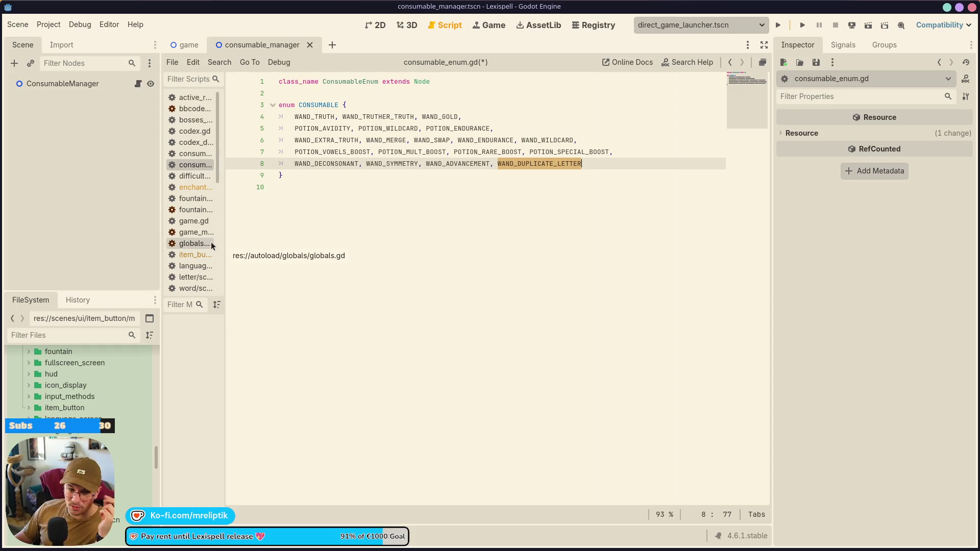
{"action": "left_click", "coordinate": [451, 175]}
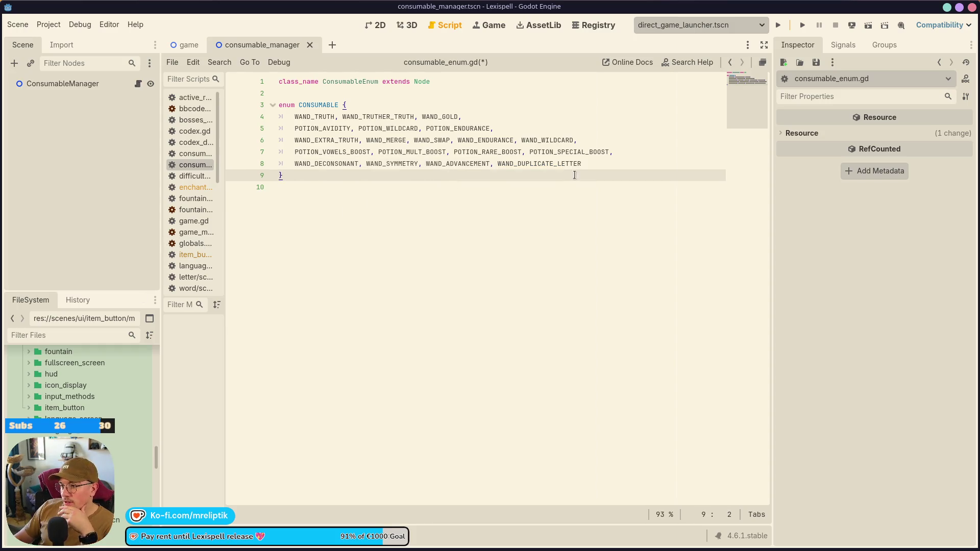
{"action": "left_click", "coordinate": [598, 162]}
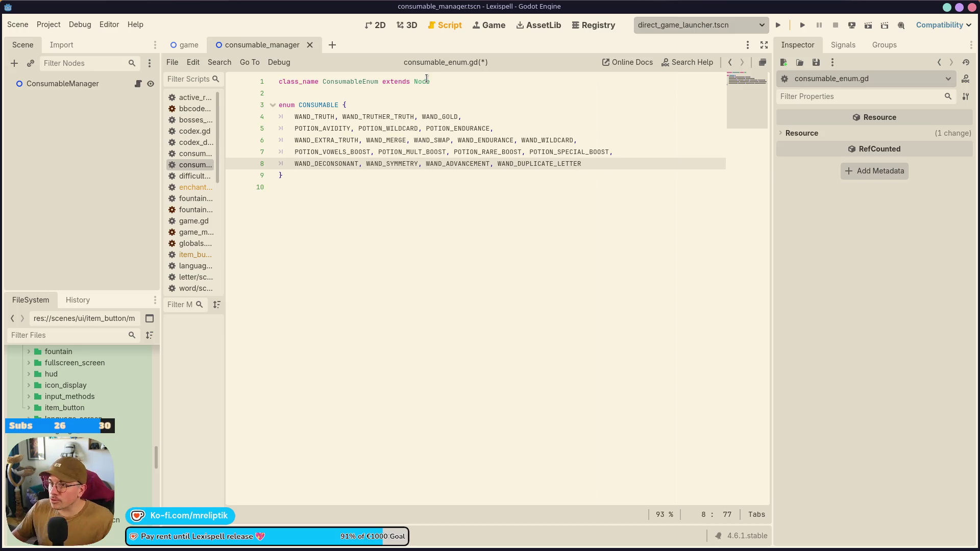
Save the consumable enum script, switch to the 2D view, and launch the Lexispell game.
{"action": "key", "text": "ctrl+s"}
{"action": "left_click", "coordinate": [378, 30]}
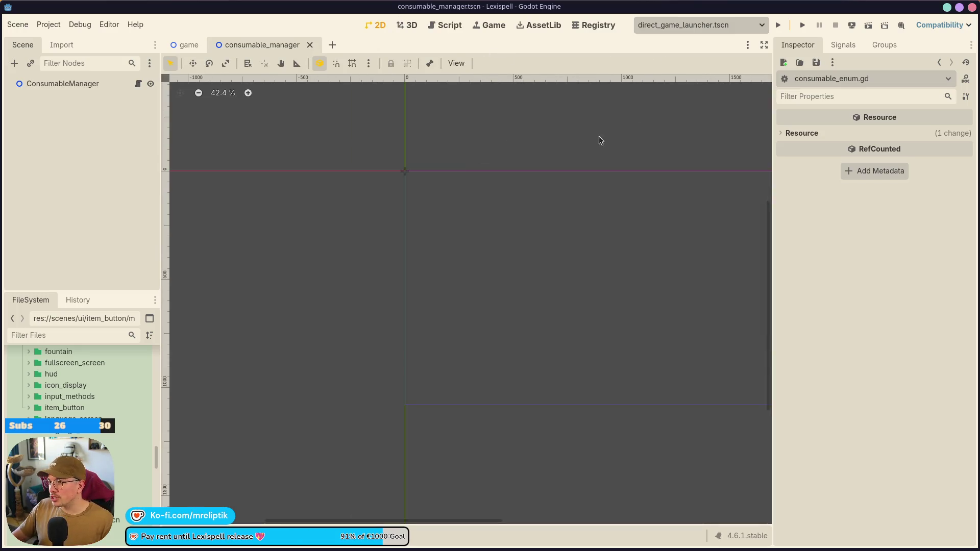
{"action": "left_click", "coordinate": [778, 25]}
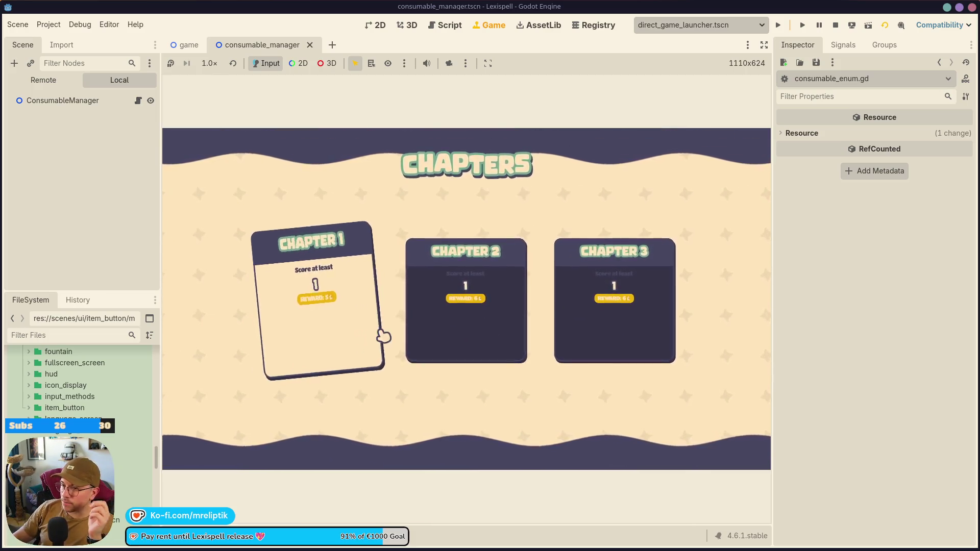
Start Chapter 1 and drop the first batch of letter tiles into the pot.
{"action": "left_click", "coordinate": [378, 334]}
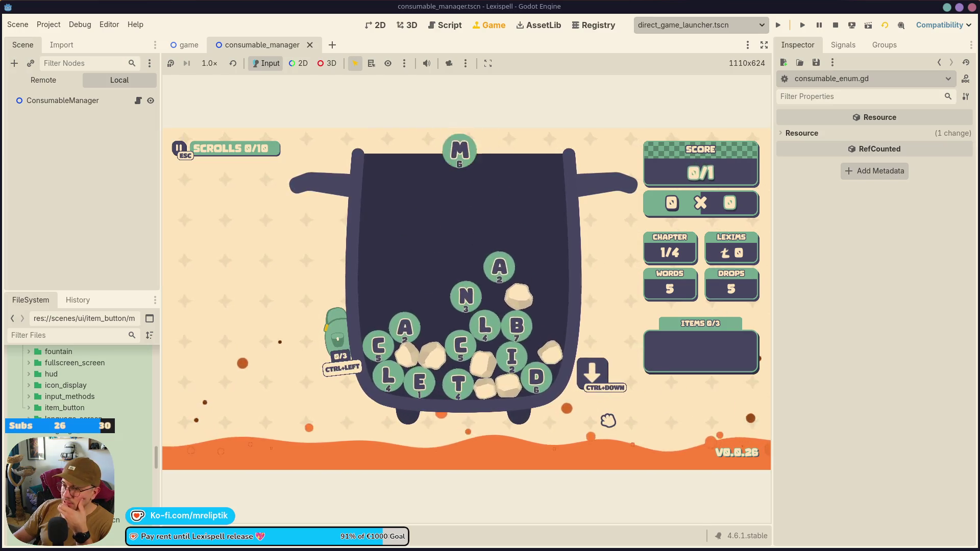
{"action": "left_click", "coordinate": [600, 380]}
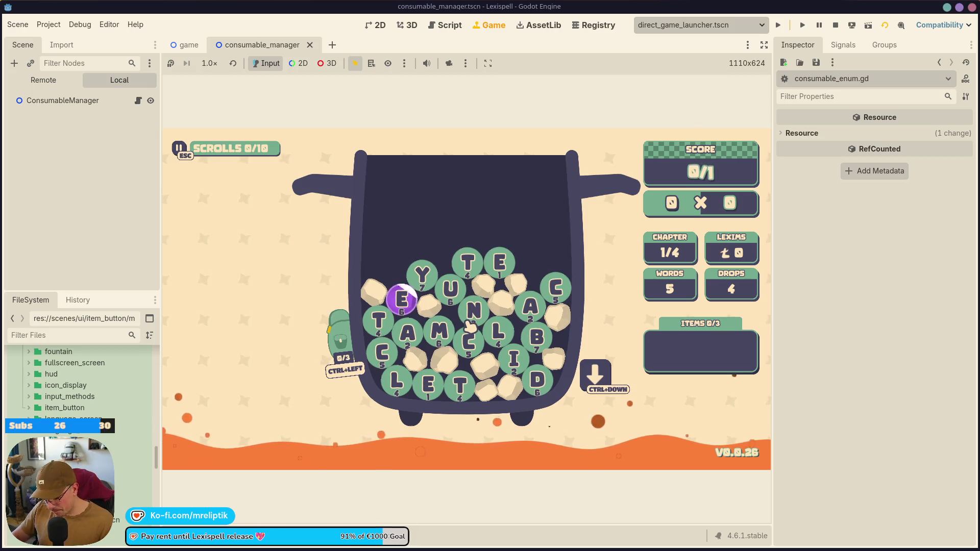
Open the F1 debug overlay listing all items and words, then close it to see the board.
{"action": "key", "text": "F1"}
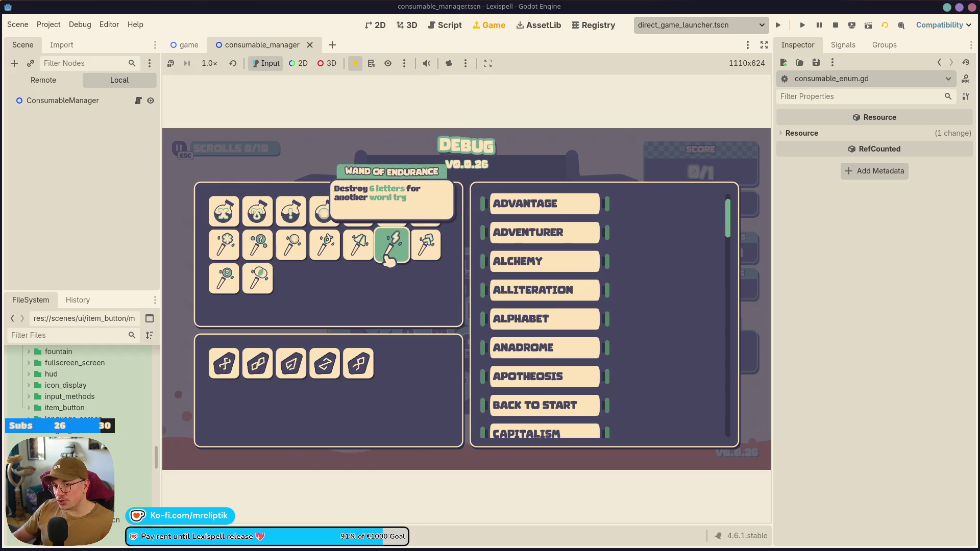
{"action": "left_click", "coordinate": [388, 261]}
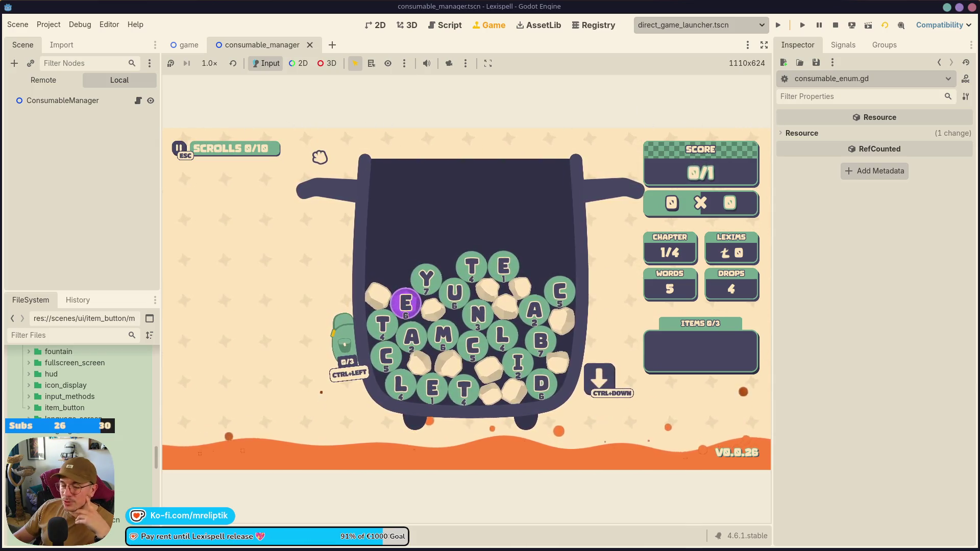
Un-maximize the Godot editor window so the Chapter 1 letter pot is visible.
{"action": "mouse_move", "coordinate": [319, 15]}
{"action": "left_mouse_down"}
{"action": "mouse_move", "coordinate": [327, 236]}
{"action": "mouse_move", "coordinate": [245, 99]}
{"action": "mouse_move", "coordinate": [57, 28]}
{"action": "mouse_move", "coordinate": [348, 55]}
{"action": "mouse_move", "coordinate": [323, 58]}
{"action": "mouse_move", "coordinate": [331, 185]}
{"action": "mouse_move", "coordinate": [409, 38]}
{"action": "mouse_move", "coordinate": [327, 17]}
{"action": "mouse_move", "coordinate": [364, 179]}
{"action": "mouse_move", "coordinate": [281, 293]}
{"action": "mouse_move", "coordinate": [294, 45]}
{"action": "mouse_move", "coordinate": [300, 138]}
{"action": "mouse_move", "coordinate": [459, 139]}
{"action": "mouse_move", "coordinate": [127, 154]}
{"action": "mouse_move", "coordinate": [239, 150]}
{"action": "mouse_move", "coordinate": [247, 120]}
{"action": "mouse_move", "coordinate": [325, 77]}
{"action": "mouse_move", "coordinate": [326, 3]}
{"action": "left_mouse_up"}
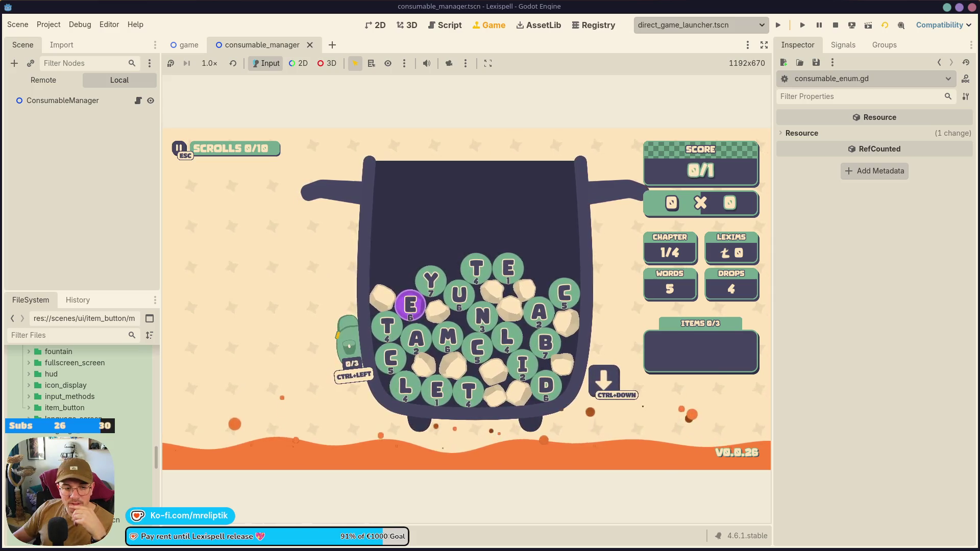
{"action": "left_click", "coordinate": [948, 8]}
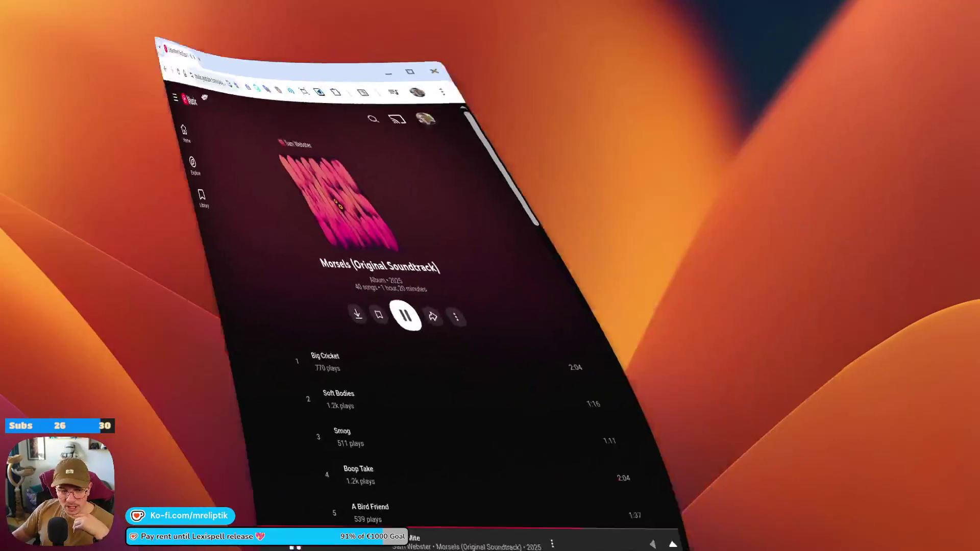
{"action": "mouse_move", "coordinate": [449, 56]}
{"action": "left_mouse_down"}
{"action": "mouse_move", "coordinate": [262, 7]}
{"action": "mouse_move", "coordinate": [491, 306]}
{"action": "mouse_move", "coordinate": [378, 181]}
{"action": "mouse_move", "coordinate": [664, 132]}
{"action": "mouse_move", "coordinate": [326, 95]}
{"action": "mouse_move", "coordinate": [511, 105]}
{"action": "mouse_move", "coordinate": [566, 192]}
{"action": "mouse_move", "coordinate": [360, 110]}
{"action": "left_mouse_up"}
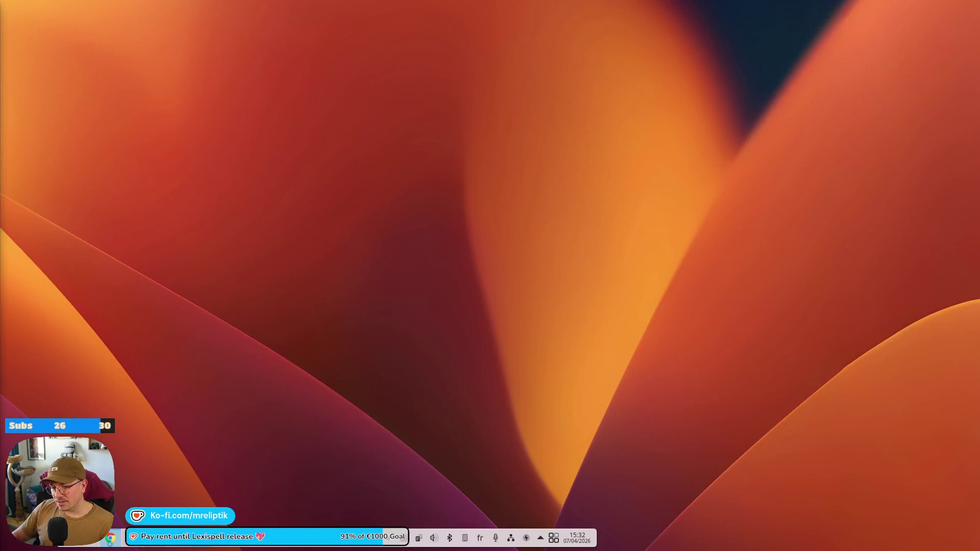
{"action": "left_click", "coordinate": [439, 536]}
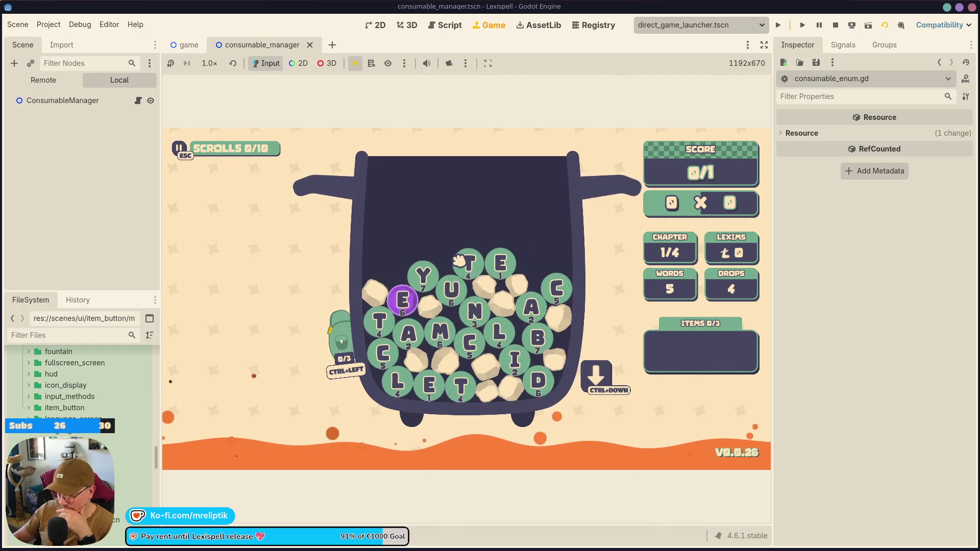
Add the M tile, drop another batch of letters, then spell and submit CATTLE.
{"action": "key", "text": "m"}
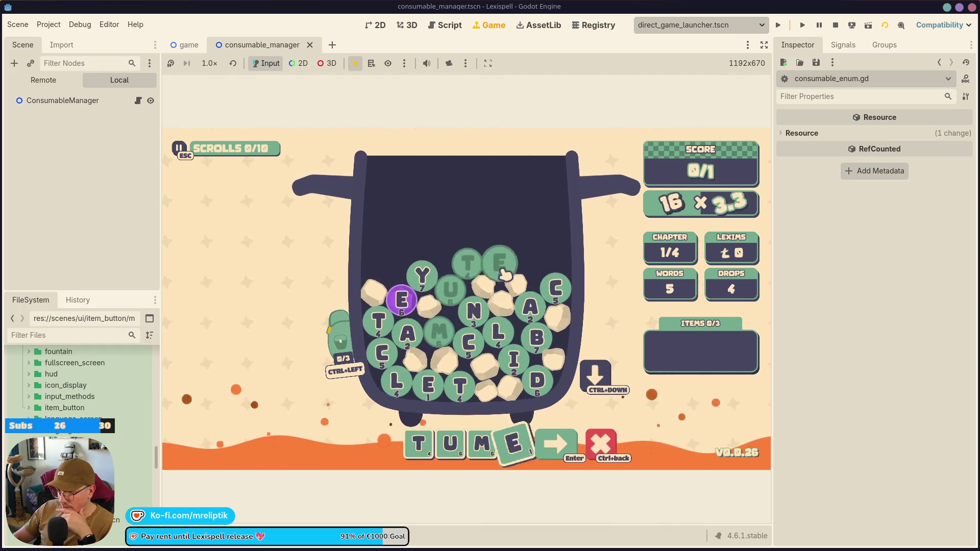
{"action": "left_click", "coordinate": [594, 380]}
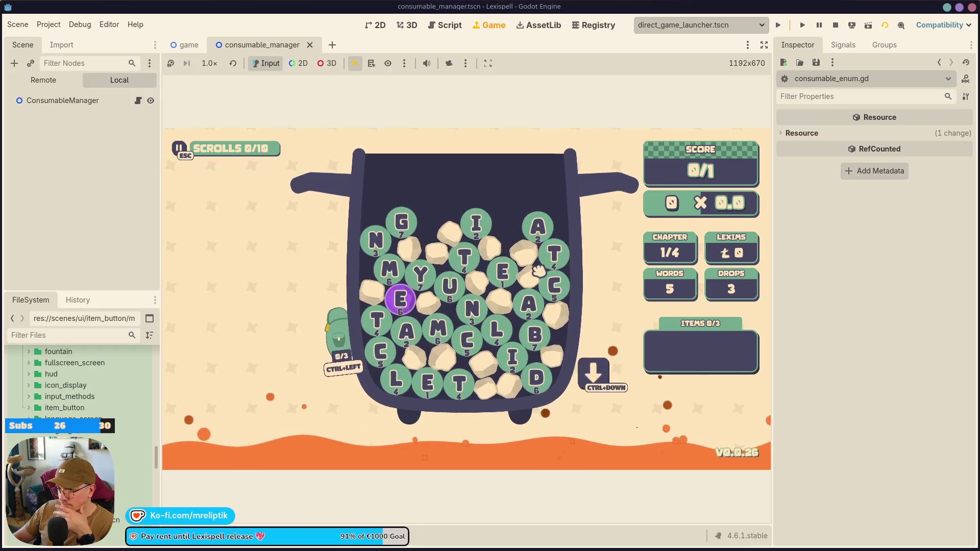
{"action": "left_click", "coordinate": [555, 285]}
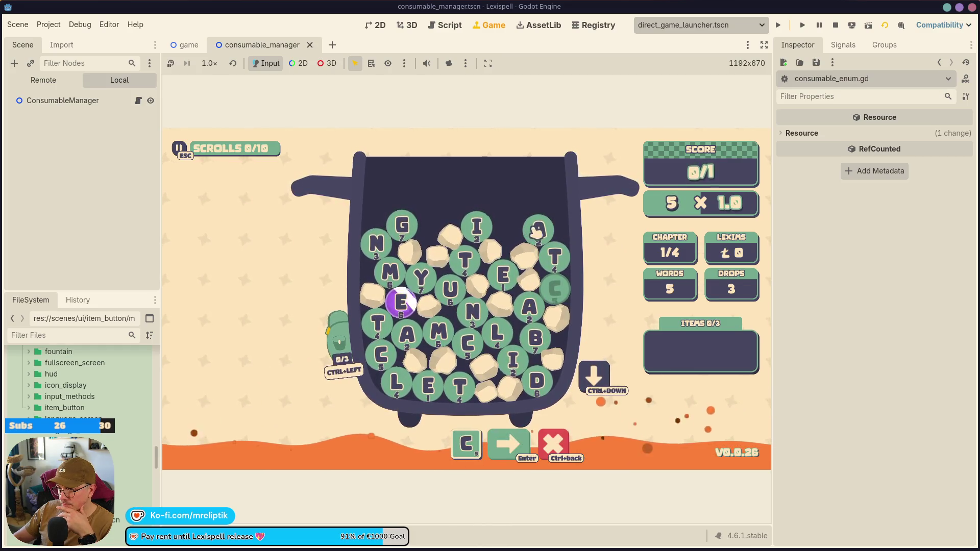
{"action": "type", "text": "att"}
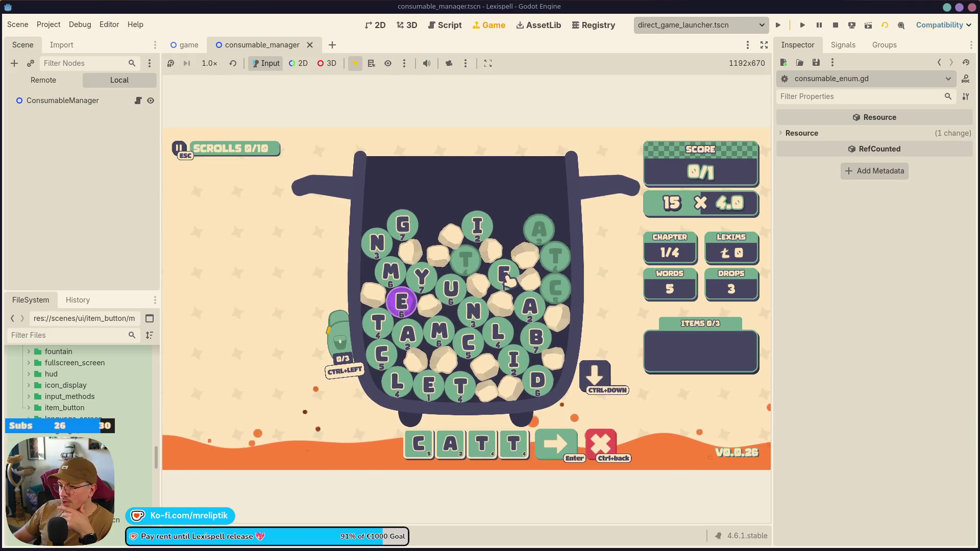
{"action": "type", "text": "e"}
{"action": "key", "text": "BackSpace"}
{"action": "type", "text": "l"}
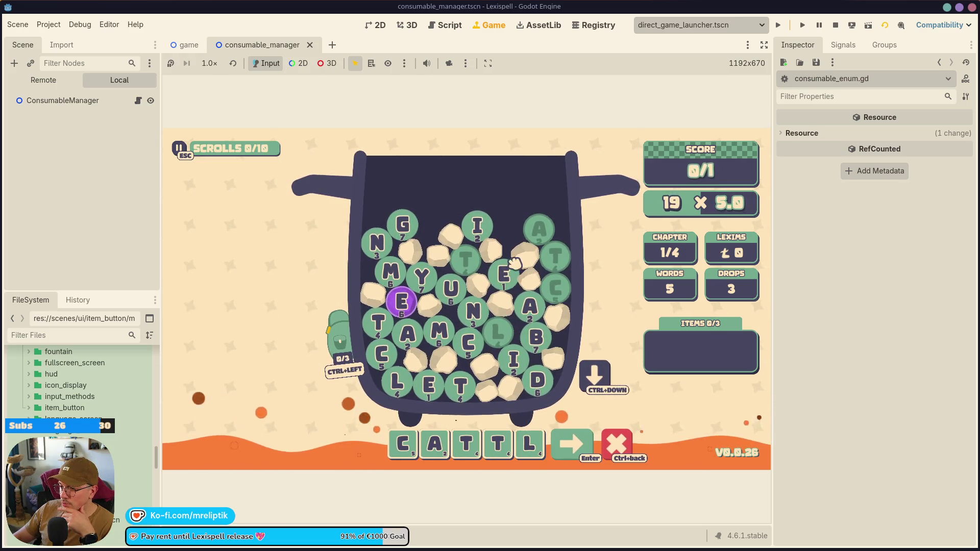
{"action": "type", "text": "e"}
{"action": "key", "text": "Return"}
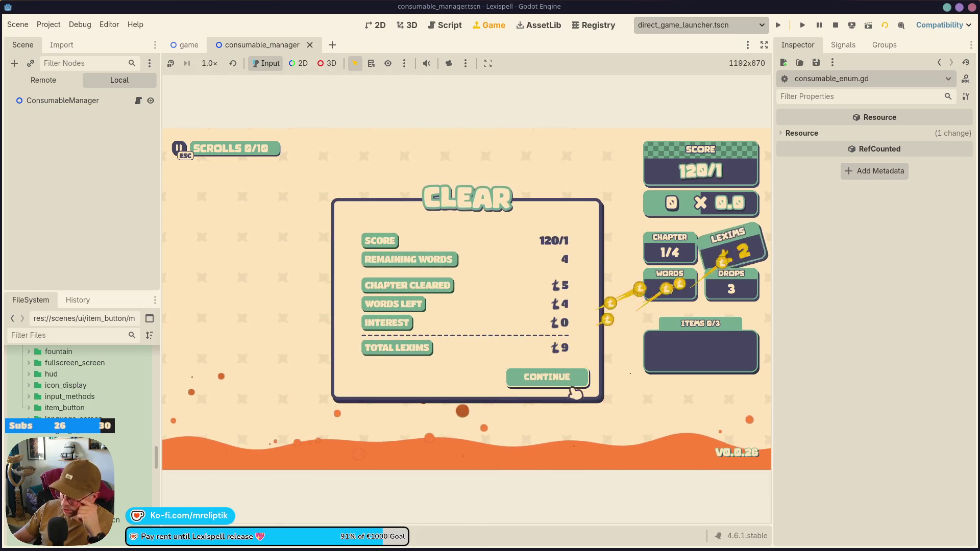
Continue past the Chapter 1 clear results awarding 9 lexims.
{"action": "left_click", "coordinate": [575, 384]}
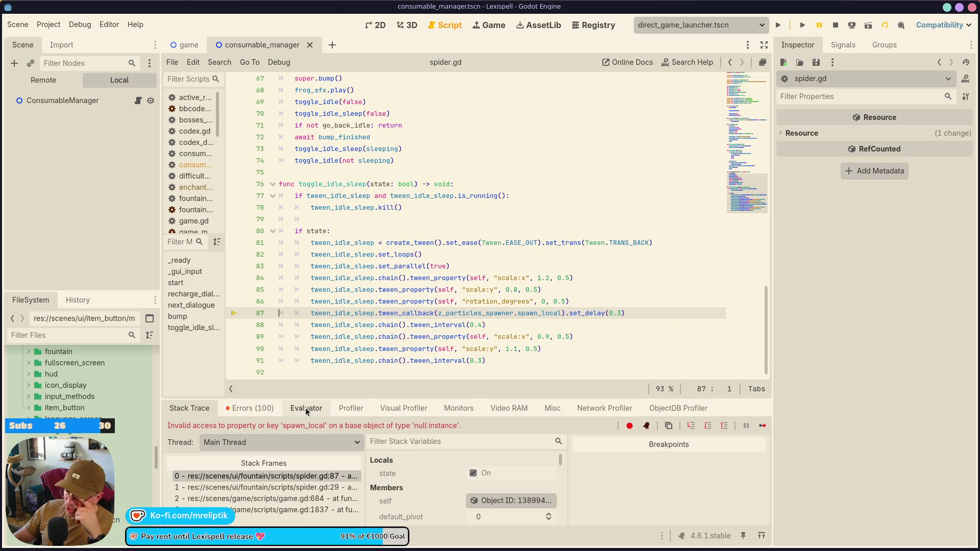
Delete the tween_callback line and the z_particles_spawner declaration from spider.gd, then save.
{"action": "scroll", "coordinate": [341, 318], "scroll_direction": "up", "scroll_amount": 5}
{"action": "scroll", "coordinate": [352, 332], "scroll_direction": "down", "scroll_amount": 5}
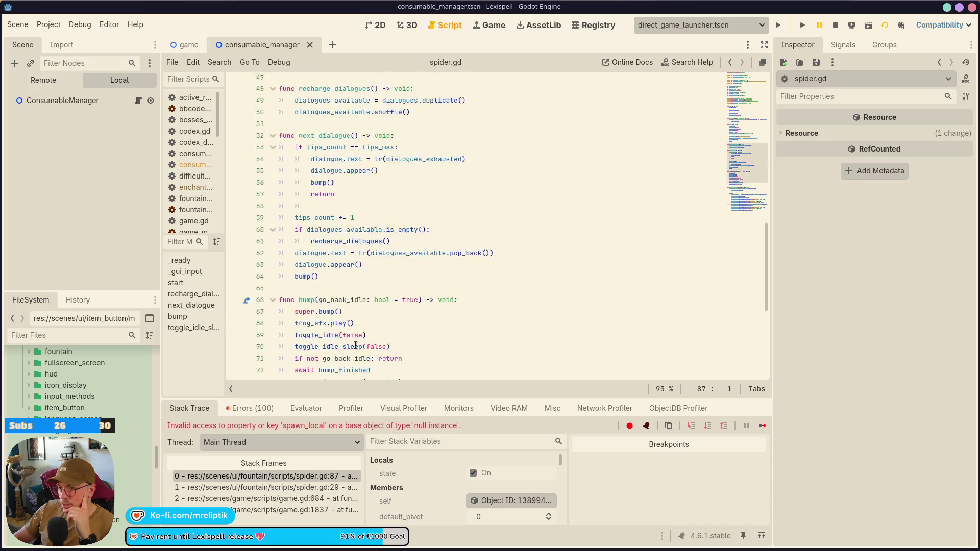
{"action": "left_click", "coordinate": [465, 316]}
{"action": "key", "text": "ctrl+shift+k"}
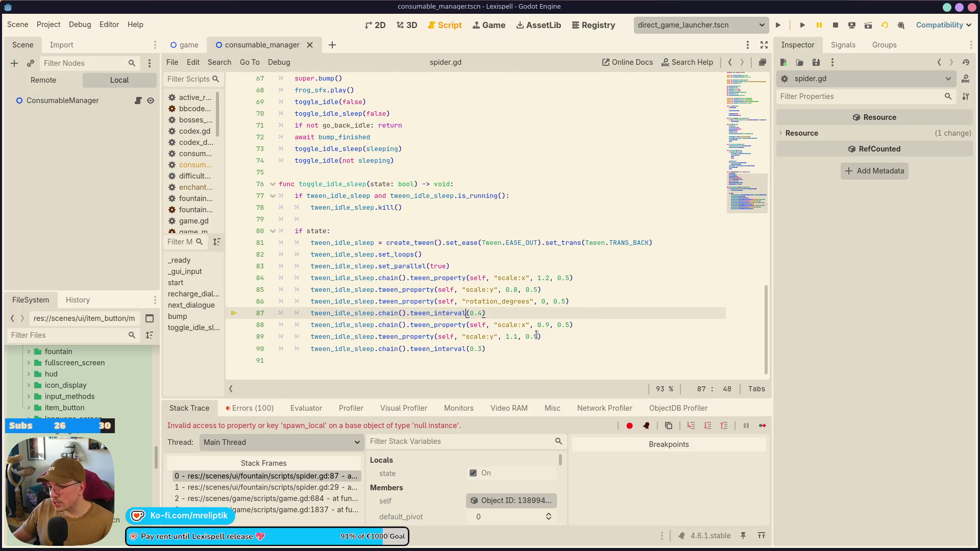
{"action": "scroll", "coordinate": [447, 286], "scroll_direction": "up", "scroll_amount": 15}
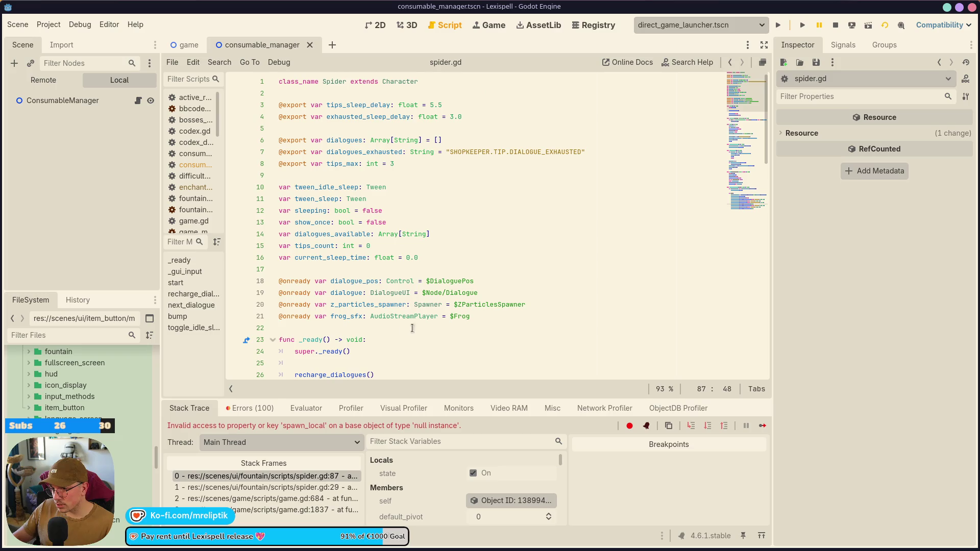
{"action": "left_click", "coordinate": [372, 304]}
{"action": "key", "text": "ctrl+shift+k"}
{"action": "key", "text": "ctrl+s"}
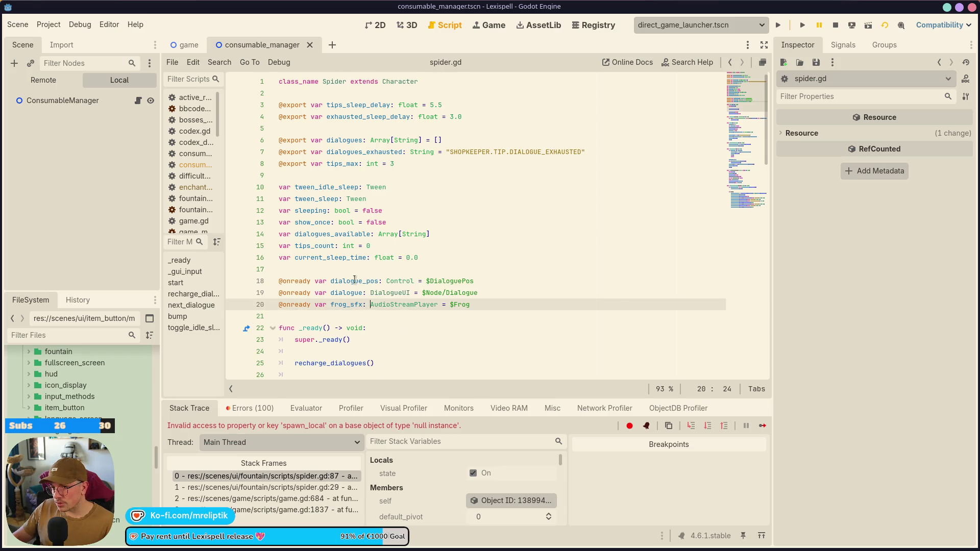
Search spider.gd for leftover 'z' particle-spawner references, then clear the search.
{"action": "scroll", "coordinate": [425, 339], "scroll_direction": "down", "scroll_amount": 15}
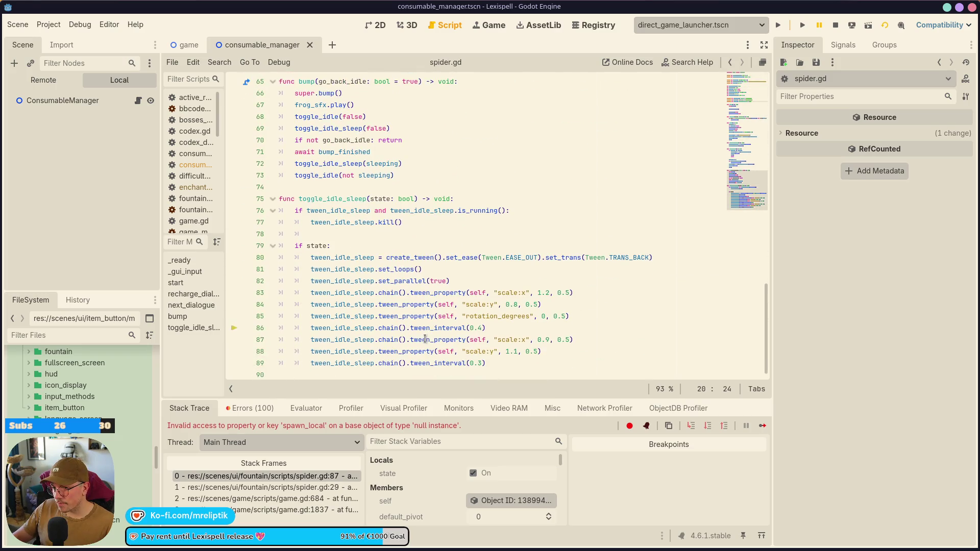
{"action": "scroll", "coordinate": [573, 320], "scroll_direction": "up", "scroll_amount": 3}
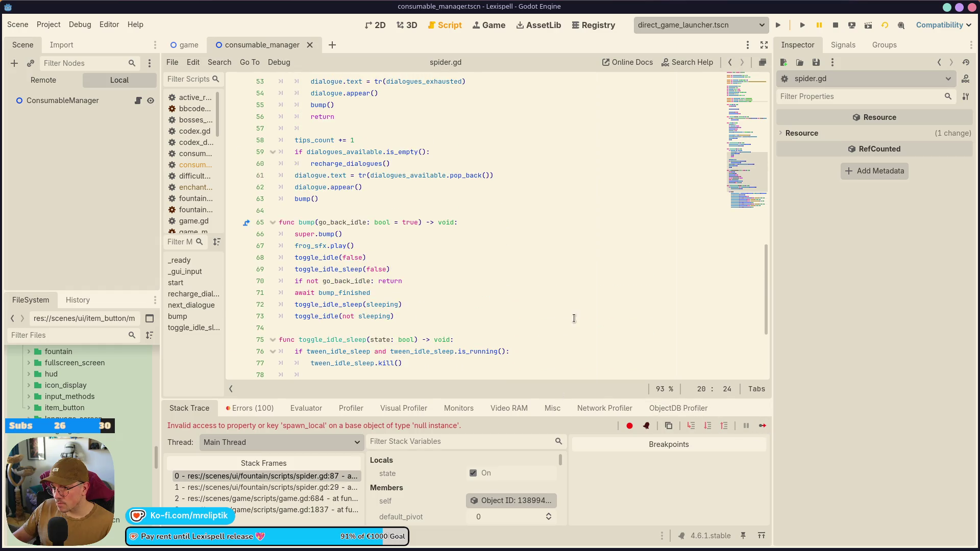
{"action": "left_click", "coordinate": [587, 304]}
{"action": "key", "text": "ctrl+f"}
{"action": "type", "text": "z_particels"}
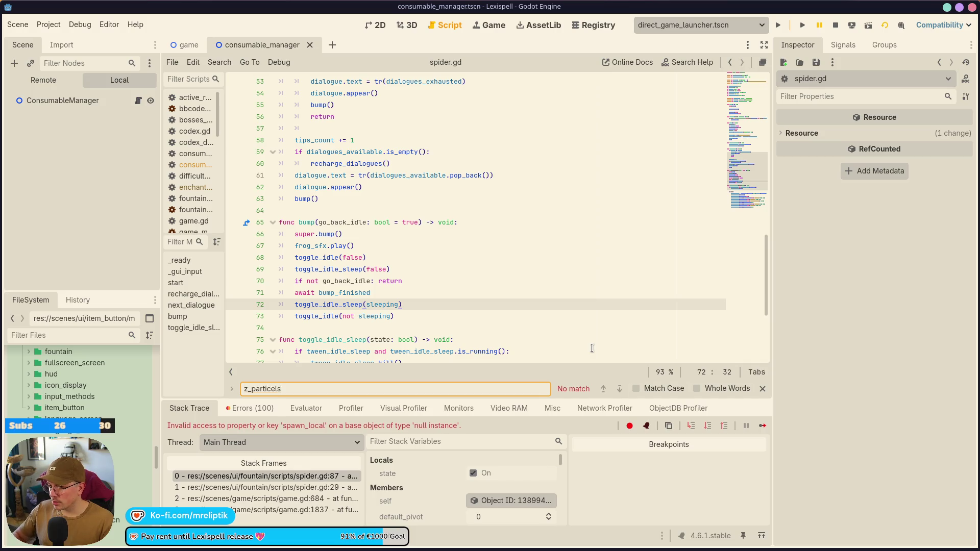
{"action": "key", "text": "ctrl+BackSpace"}
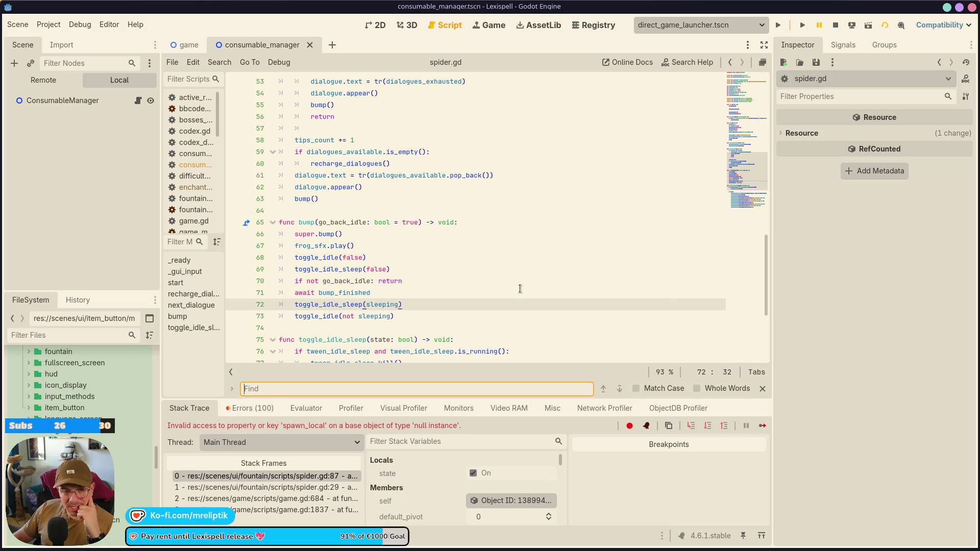
Close the find bar, resume the paused game from the Debugger, and view the Well exchange screen.
{"action": "left_click", "coordinate": [761, 389]}
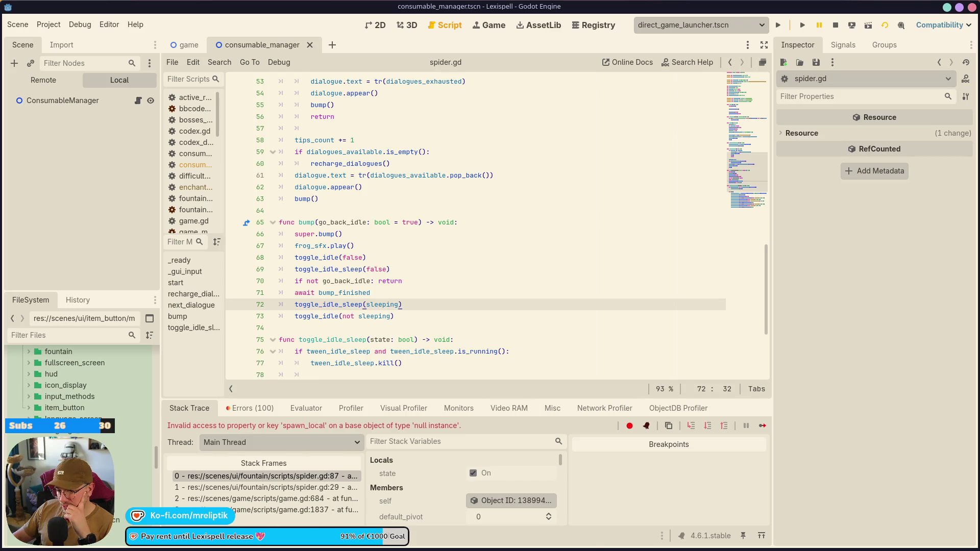
{"action": "left_click", "coordinate": [176, 537]}
{"action": "left_click", "coordinate": [176, 536]}
{"action": "left_click", "coordinate": [245, 536]}
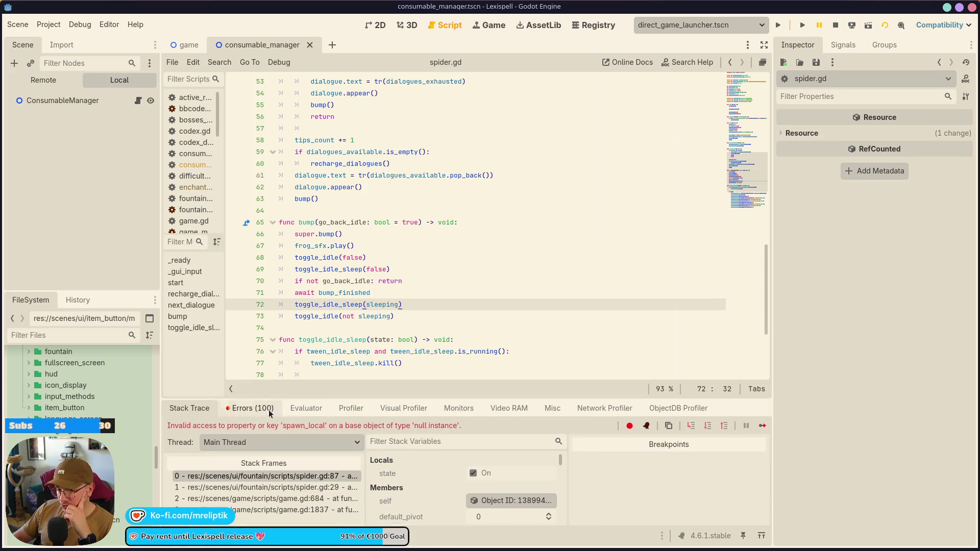
{"action": "left_click", "coordinate": [762, 425]}
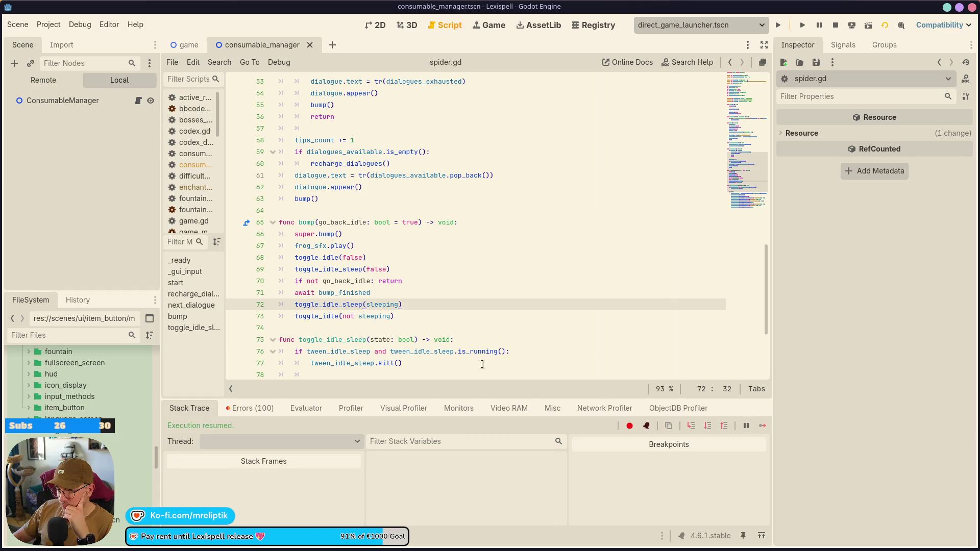
{"action": "left_click", "coordinate": [504, 24]}
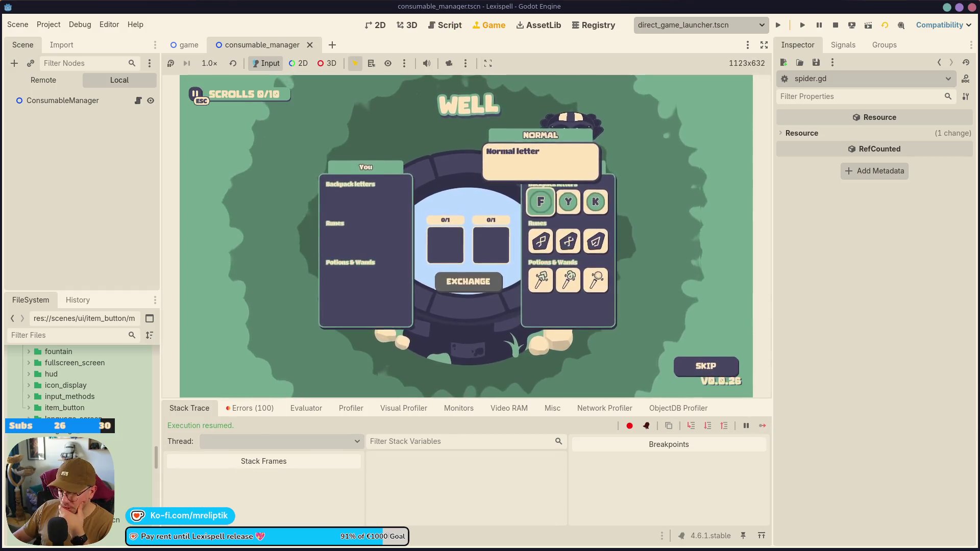
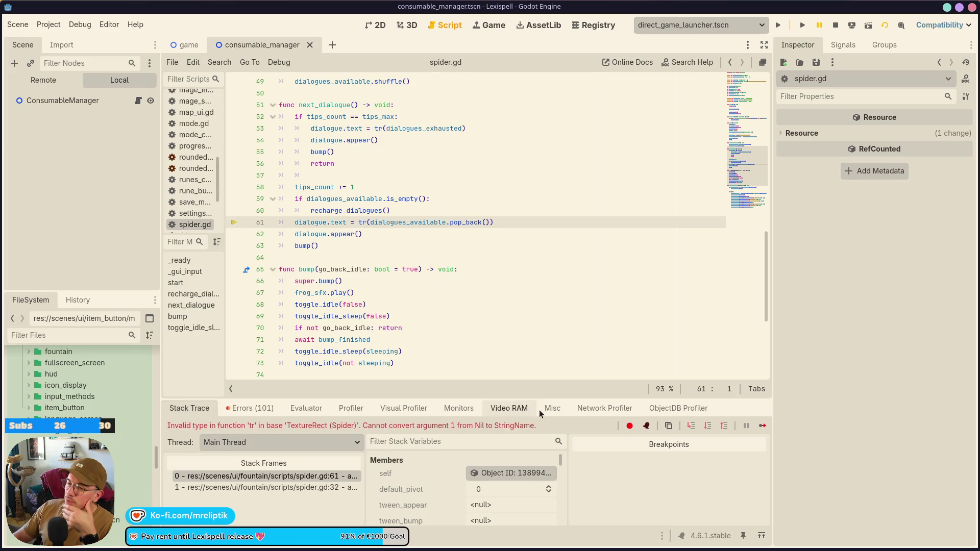
Resume the game past the spider's tr() error, retesting by poking the spider twice.
{"action": "left_click", "coordinate": [761, 427]}
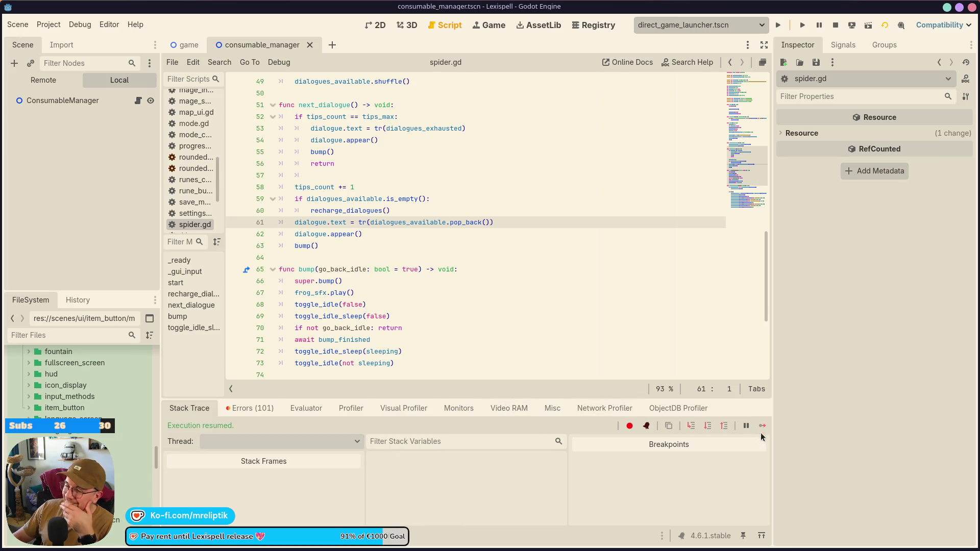
{"action": "left_click", "coordinate": [485, 26]}
{"action": "left_click", "coordinate": [559, 136]}
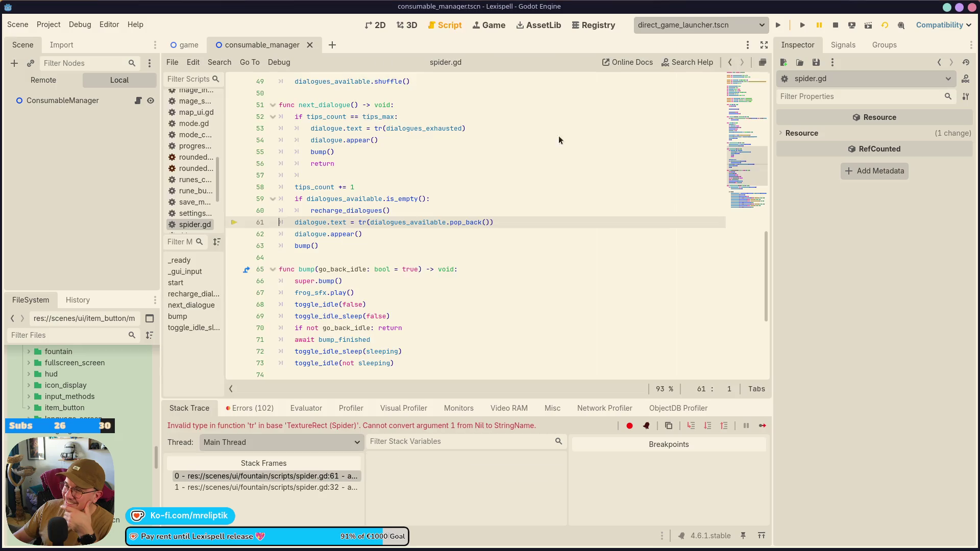
{"action": "left_click", "coordinate": [762, 426]}
{"action": "key", "text": "ctrl+shift+o"}
Quick-open enchantment.tscn, then quick-open fountain.tscn.
{"action": "type", "text": "enchant"}
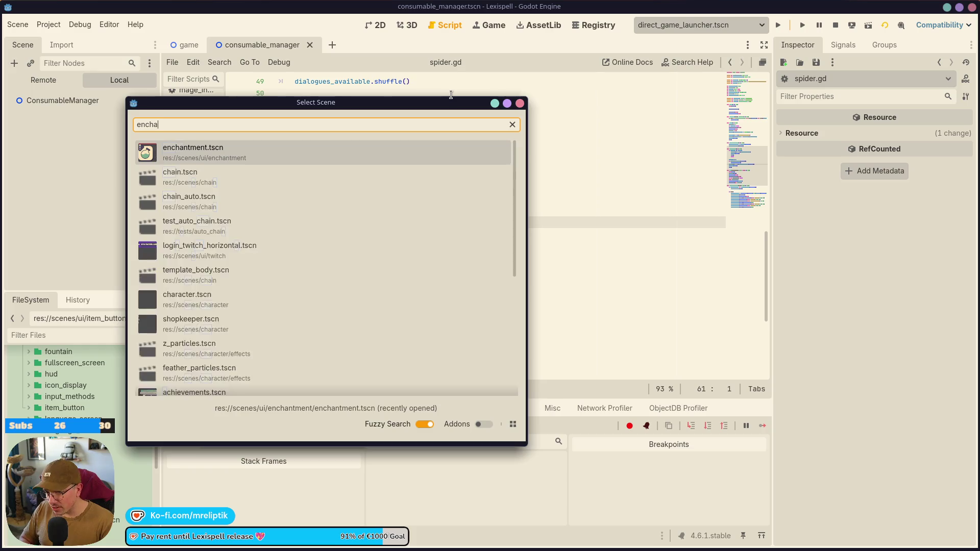
{"action": "key", "text": "Return"}
{"action": "left_click", "coordinate": [377, 25]}
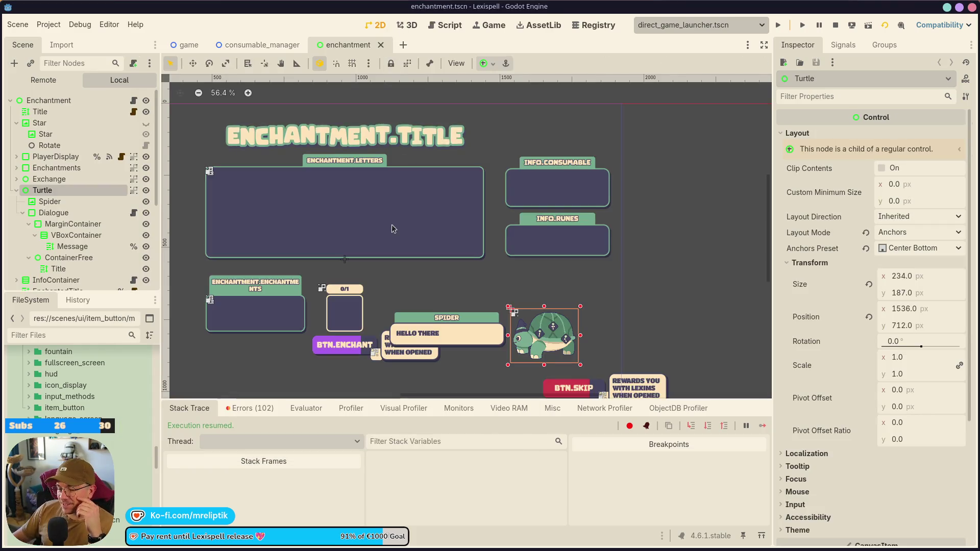
{"action": "key", "text": "ctrl+shift+o"}
{"action": "type", "text": "fountain"}
{"action": "key", "text": "Return"}
{"action": "scroll", "coordinate": [507, 244], "scroll_direction": "up", "scroll_amount": 8}
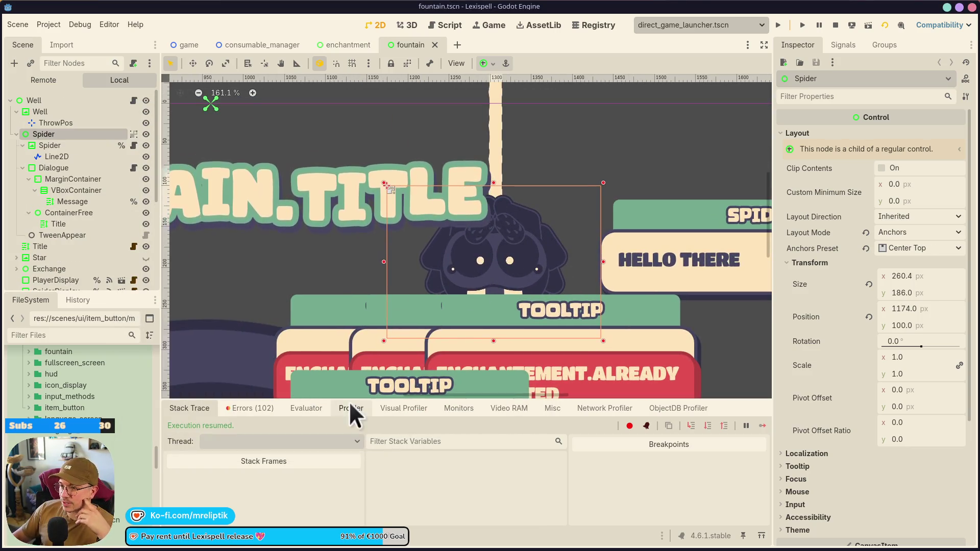
Hide the bottom panel, close the enchantment scene tab, and look around the fountain scene.
{"action": "key", "text": "ctrl+j"}
{"action": "scroll", "coordinate": [363, 377], "scroll_direction": "down", "scroll_amount": 5}
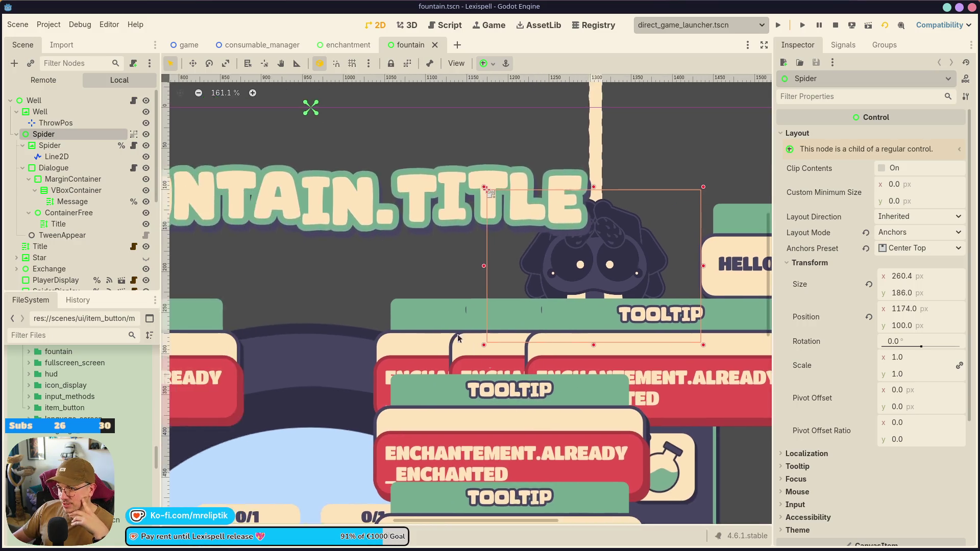
{"action": "left_click", "coordinate": [336, 45]}
{"action": "middle_click", "coordinate": [336, 44]}
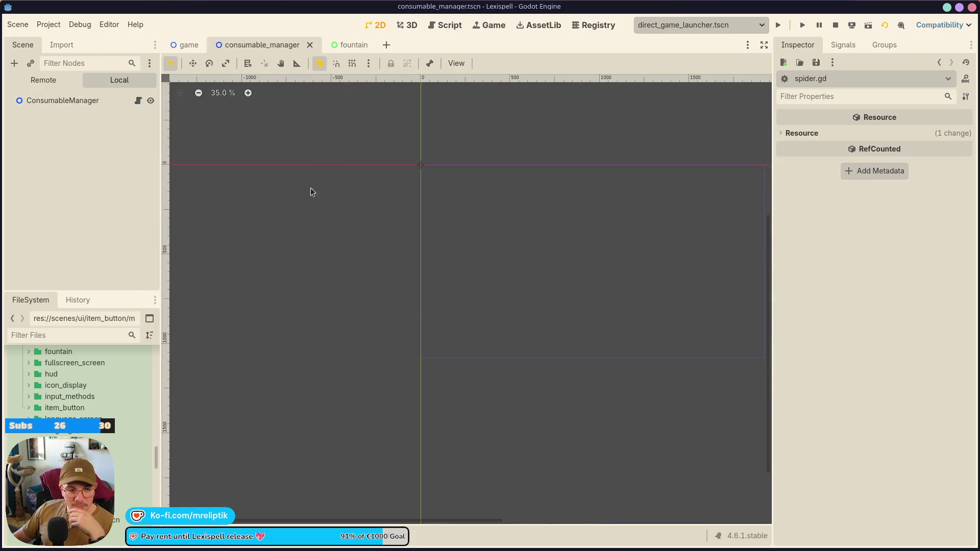
{"action": "left_click", "coordinate": [354, 45]}
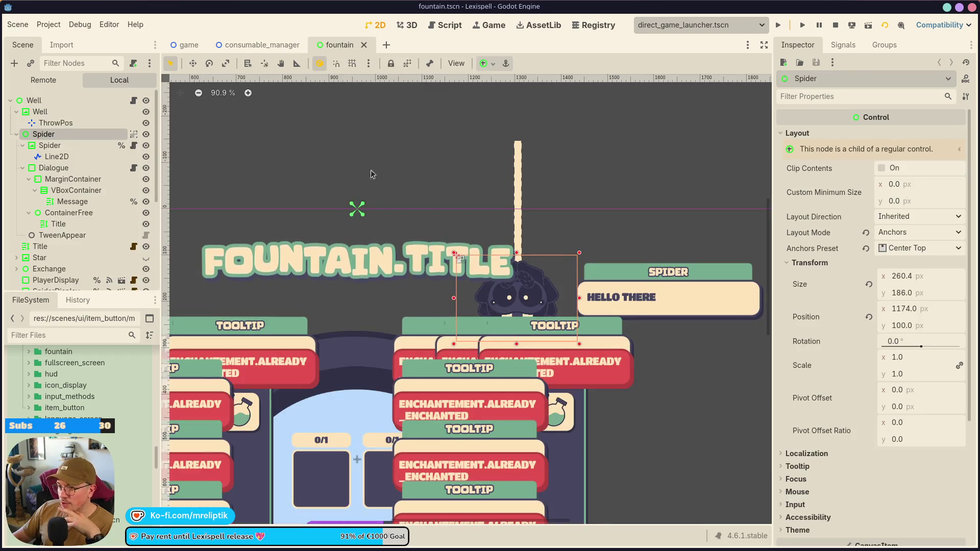
{"action": "scroll", "coordinate": [374, 292], "scroll_direction": "down", "scroll_amount": 3}
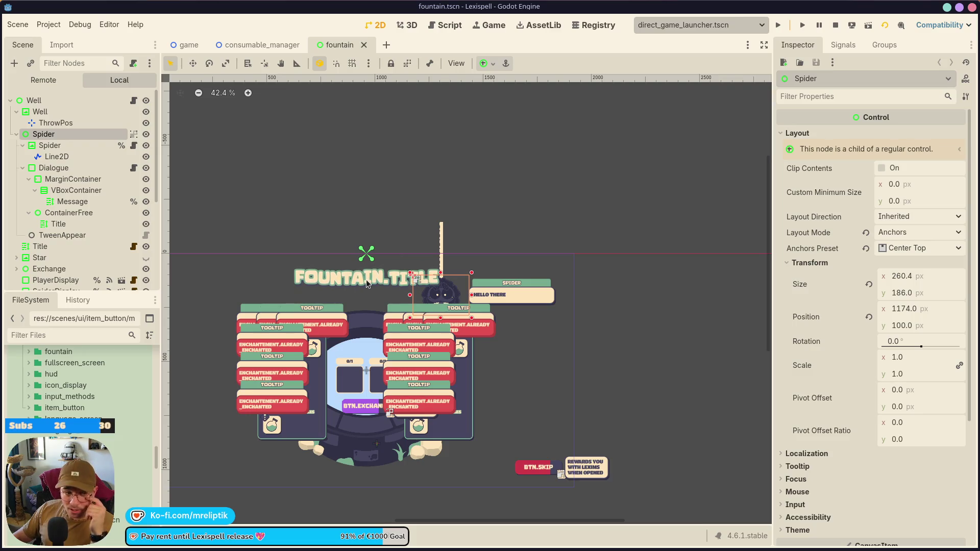
{"action": "scroll", "coordinate": [373, 273], "scroll_direction": "down", "scroll_amount": 5}
{"action": "scroll", "coordinate": [372, 273], "scroll_direction": "left", "scroll_amount": 3}
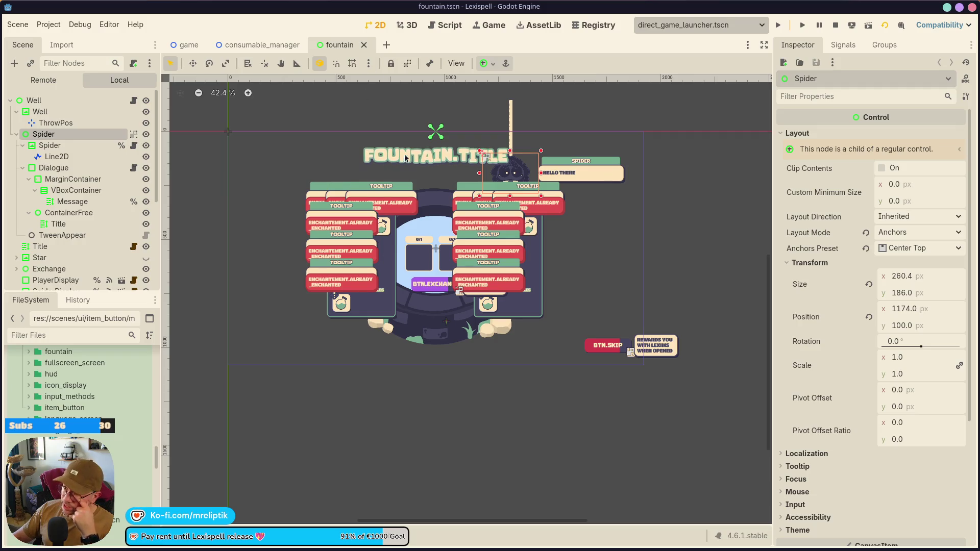
{"action": "scroll", "coordinate": [416, 228], "scroll_direction": "up", "scroll_amount": 5}
{"action": "scroll", "coordinate": [419, 229], "scroll_direction": "up", "scroll_amount": 4}
{"action": "scroll", "coordinate": [420, 234], "scroll_direction": "left", "scroll_amount": 1}
{"action": "scroll", "coordinate": [421, 250], "scroll_direction": "down", "scroll_amount": 2}
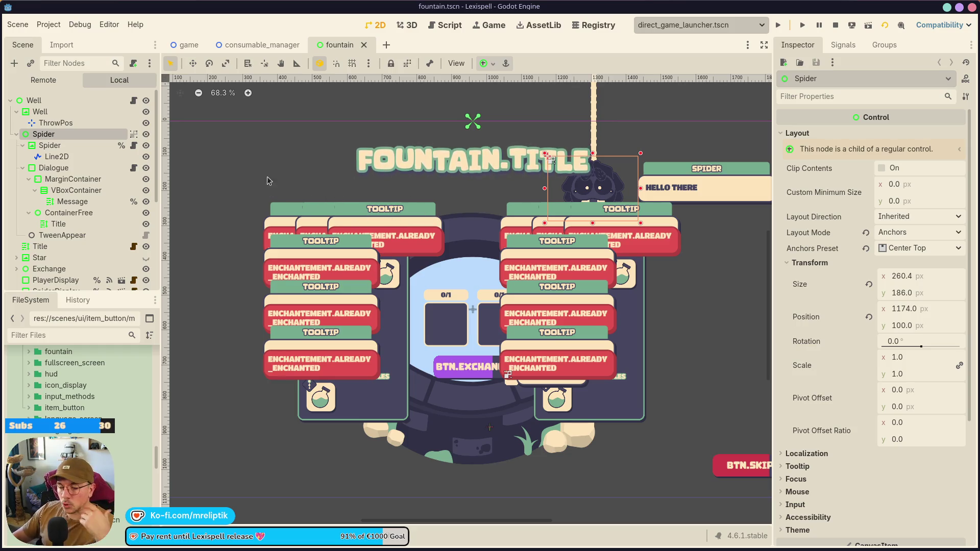
Open consumable_manager.gd with a wider code area and stop the running game.
{"action": "left_click", "coordinate": [251, 45]}
{"action": "left_click", "coordinate": [138, 100]}
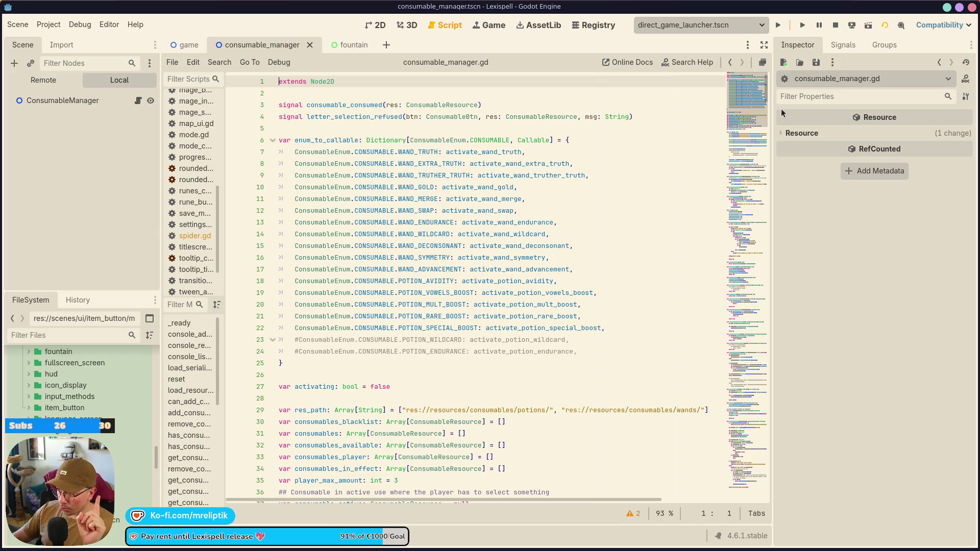
{"action": "left_click_drag", "start_coordinate": [772, 109], "coordinate": [817, 108]}
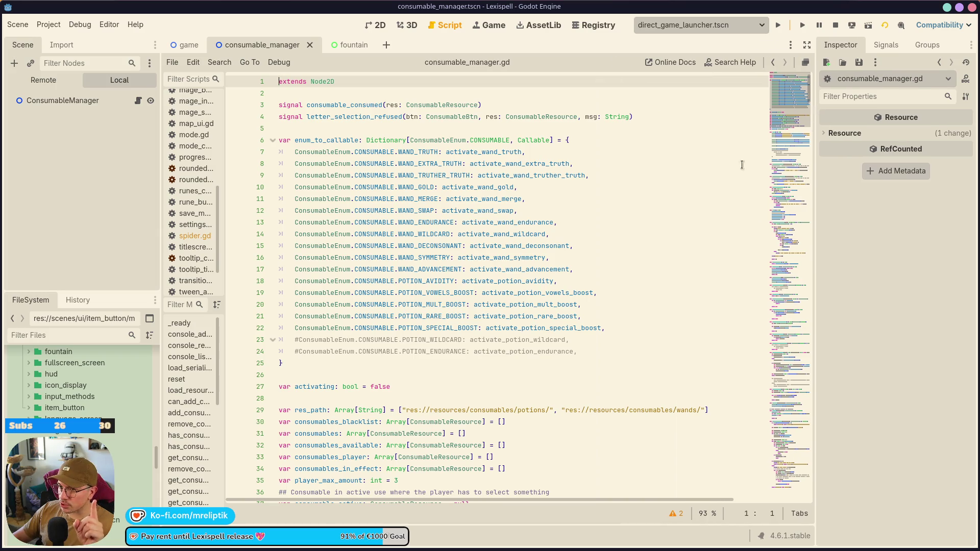
{"action": "left_click", "coordinate": [835, 25]}
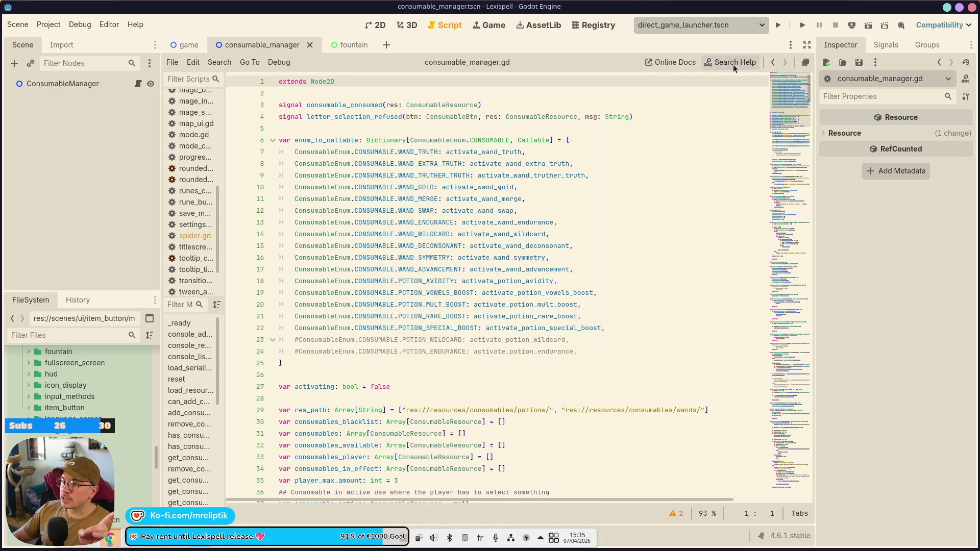
Jump from ConsumableEnum to the Node class reference and browse its methods, then show 2D.
{"action": "left_click", "coordinate": [733, 62]}
{"action": "scroll", "coordinate": [249, 322], "scroll_direction": "down", "scroll_amount": 15}
{"action": "left_click", "coordinate": [573, 403]}
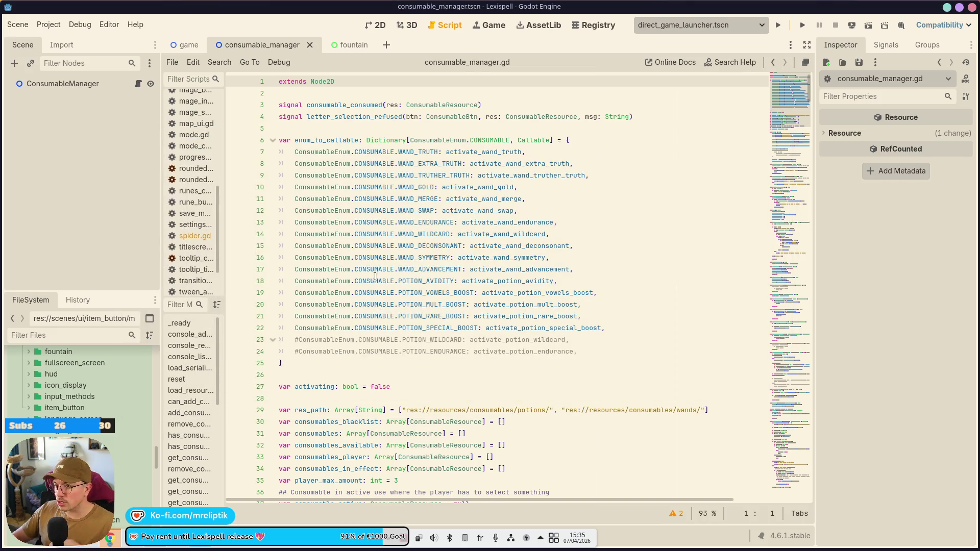
{"action": "left_click", "coordinate": [327, 154], "text": "ctrl"}
{"action": "left_click", "coordinate": [421, 81], "text": "ctrl"}
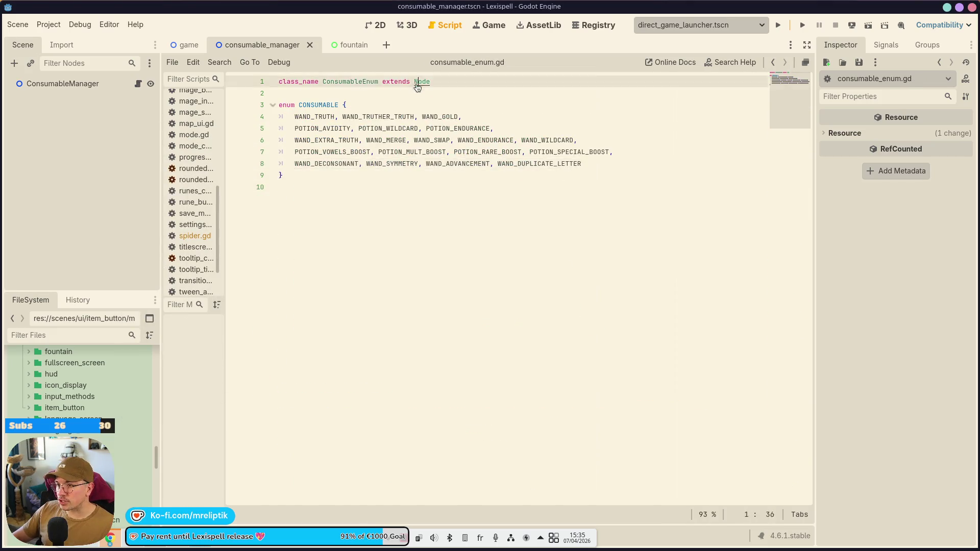
{"action": "scroll", "coordinate": [446, 280], "scroll_direction": "down", "scroll_amount": 10}
{"action": "scroll", "coordinate": [451, 263], "scroll_direction": "up", "scroll_amount": 5}
{"action": "scroll", "coordinate": [380, 212], "scroll_direction": "up", "scroll_amount": 6}
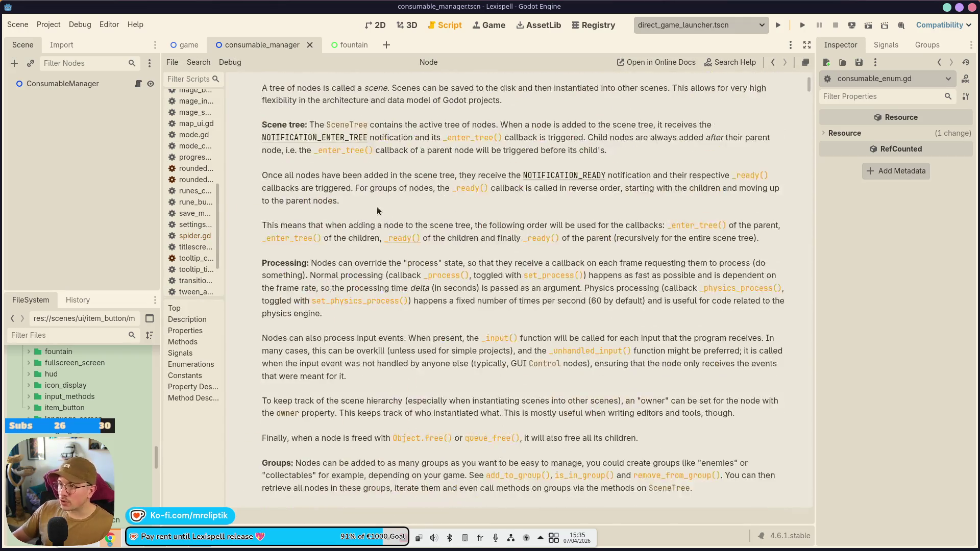
{"action": "scroll", "coordinate": [381, 226], "scroll_direction": "down", "scroll_amount": 5}
{"action": "right_click", "coordinate": [381, 226]}
{"action": "left_click", "coordinate": [377, 179]}
{"action": "scroll", "coordinate": [377, 180], "scroll_direction": "down", "scroll_amount": 15}
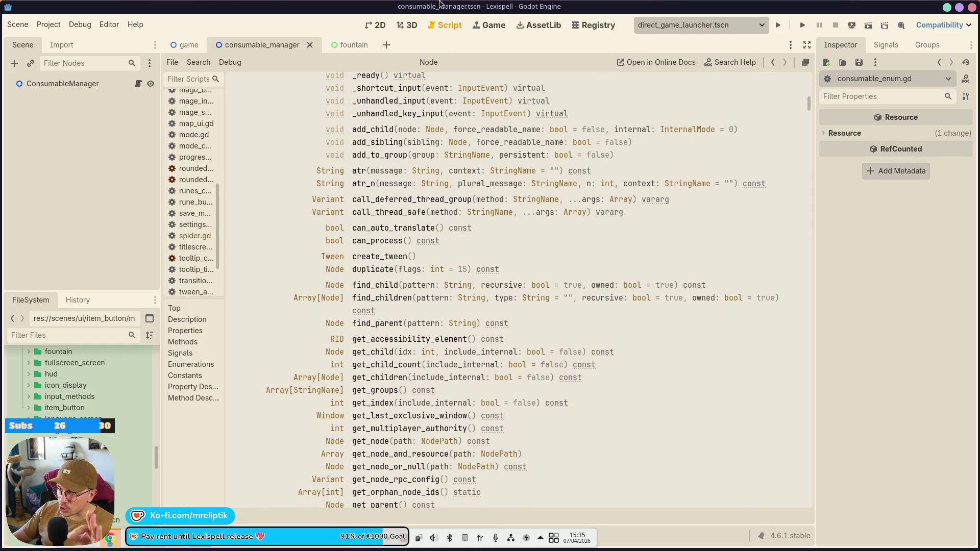
{"action": "left_click", "coordinate": [376, 26]}
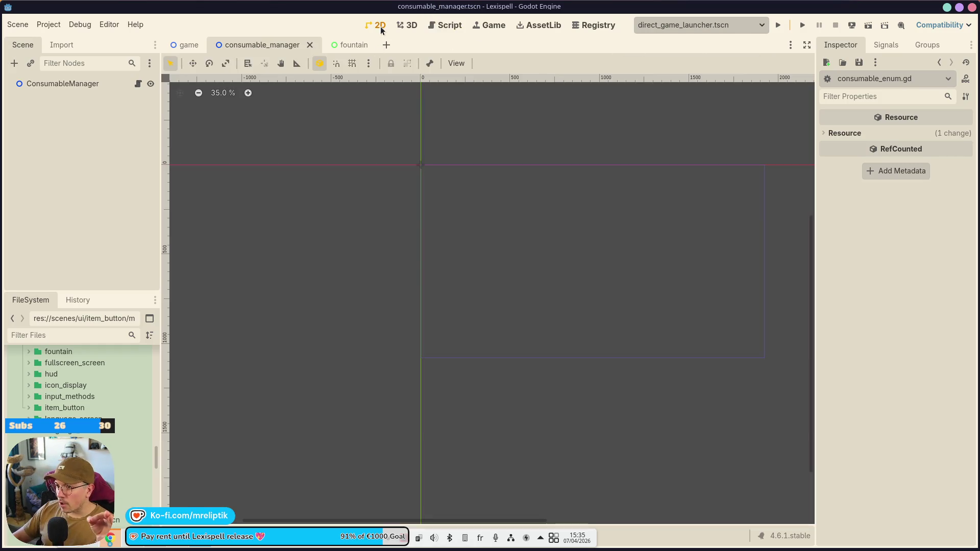
Open ConsumableManager's script to inspect the enum_to_callable map of wand and potion activations.
{"action": "scroll", "coordinate": [365, 261], "scroll_direction": "down", "scroll_amount": 3}
{"action": "scroll", "coordinate": [421, 231], "scroll_direction": "up", "scroll_amount": 8}
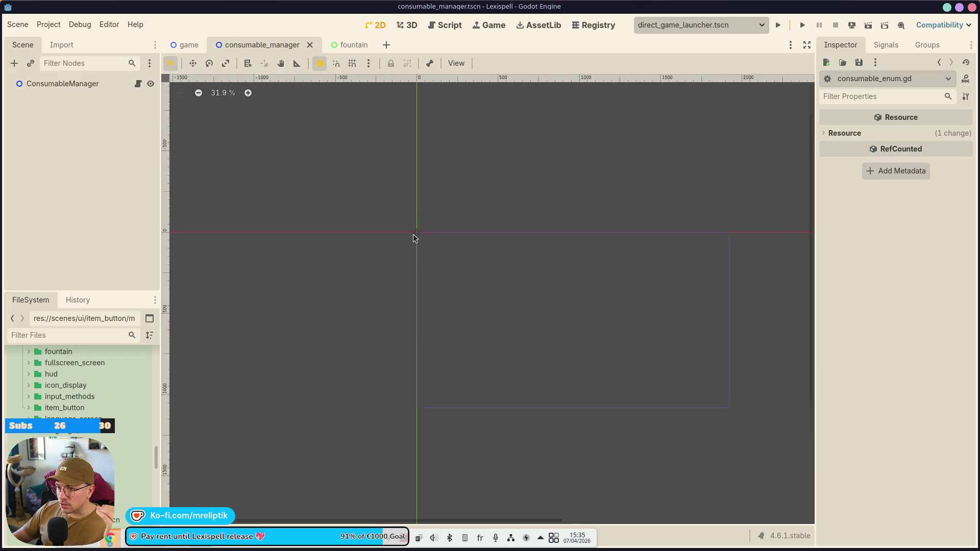
{"action": "scroll", "coordinate": [416, 237], "scroll_direction": "up", "scroll_amount": 3}
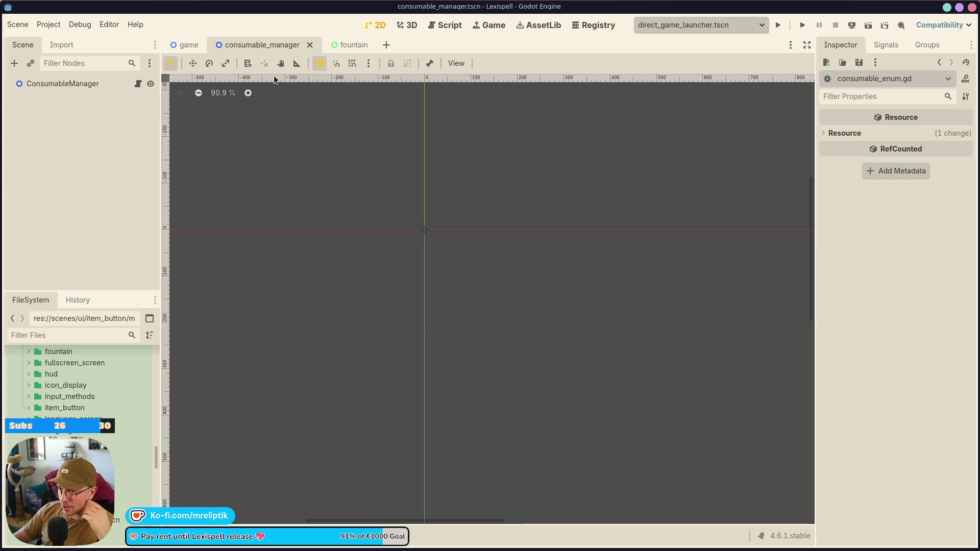
{"action": "left_click", "coordinate": [136, 83]}
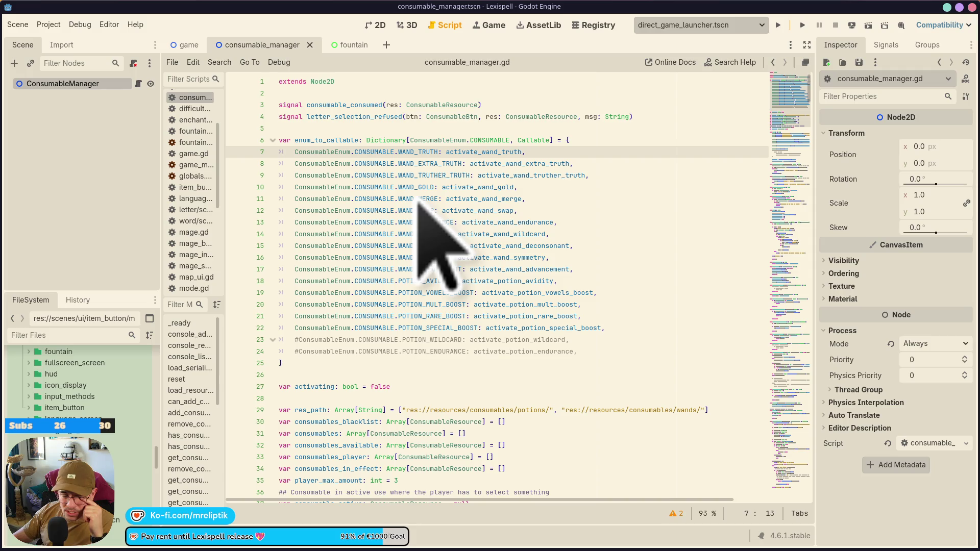
{"action": "mouse_move", "coordinate": [404, 195]}
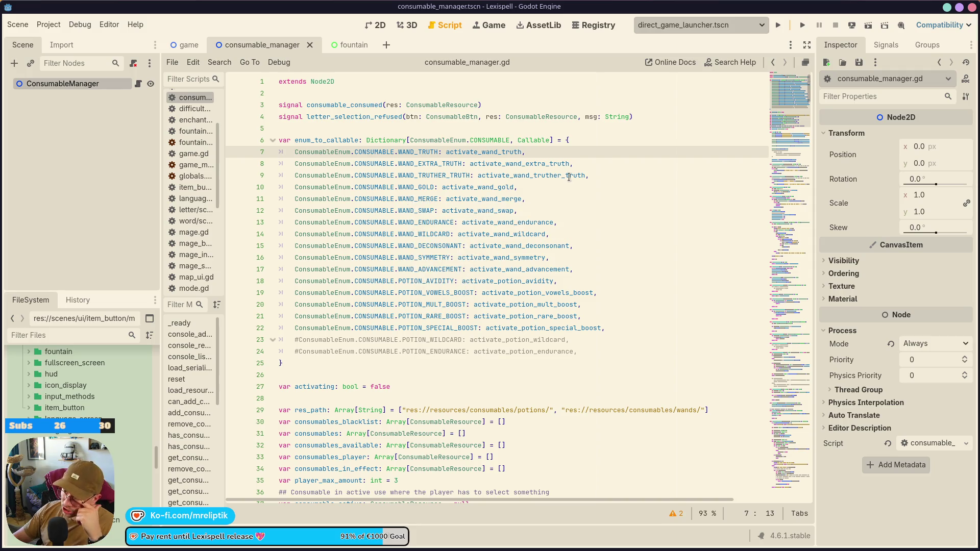
{"action": "mouse_move", "coordinate": [573, 174]}
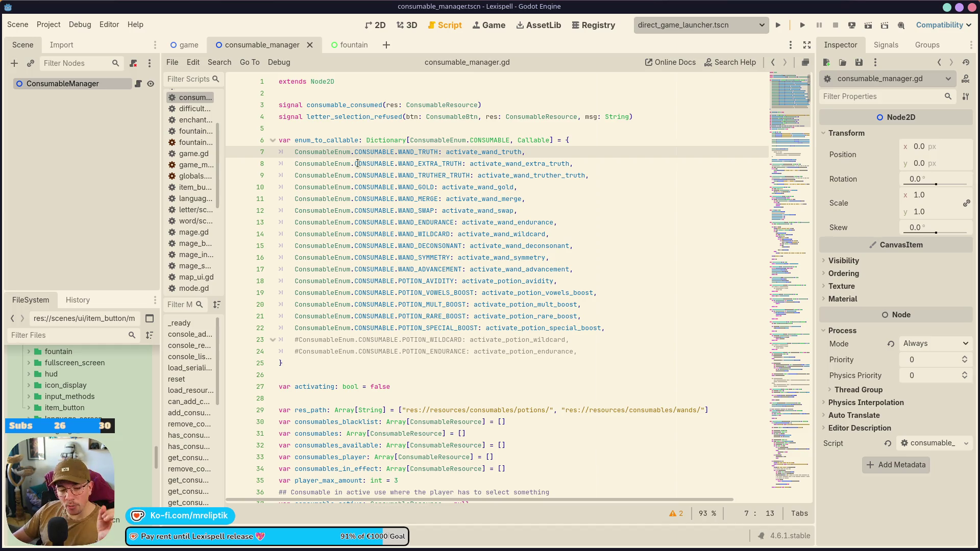
{"action": "left_click", "coordinate": [352, 45]}
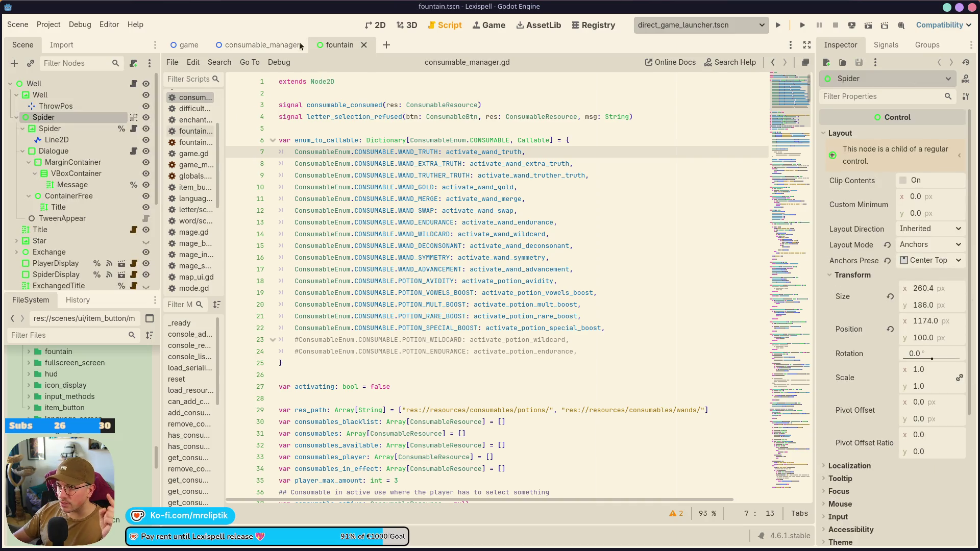
Open game.gd from the game scene's Game node and scroll to its top.
{"action": "left_click", "coordinate": [280, 46]}
{"action": "left_click", "coordinate": [174, 46]}
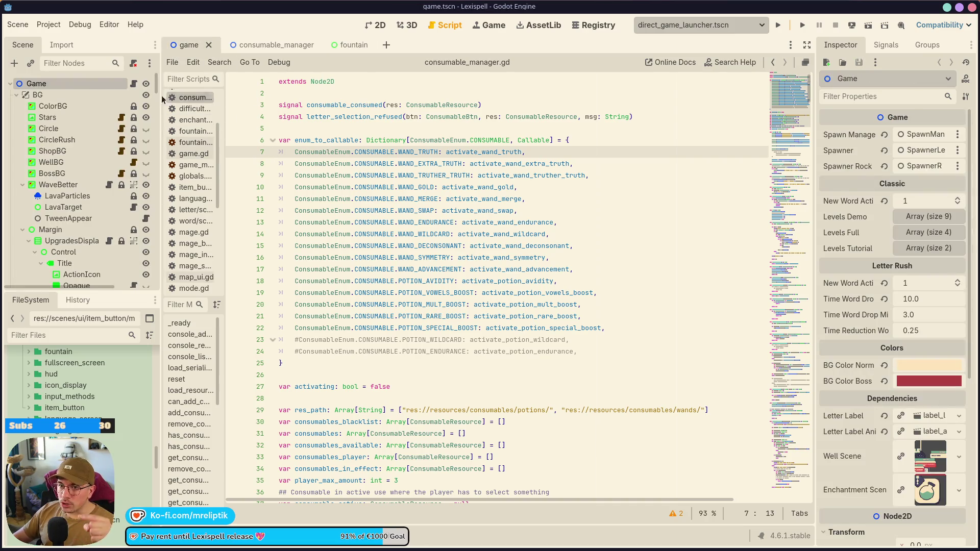
{"action": "left_click", "coordinate": [135, 86]}
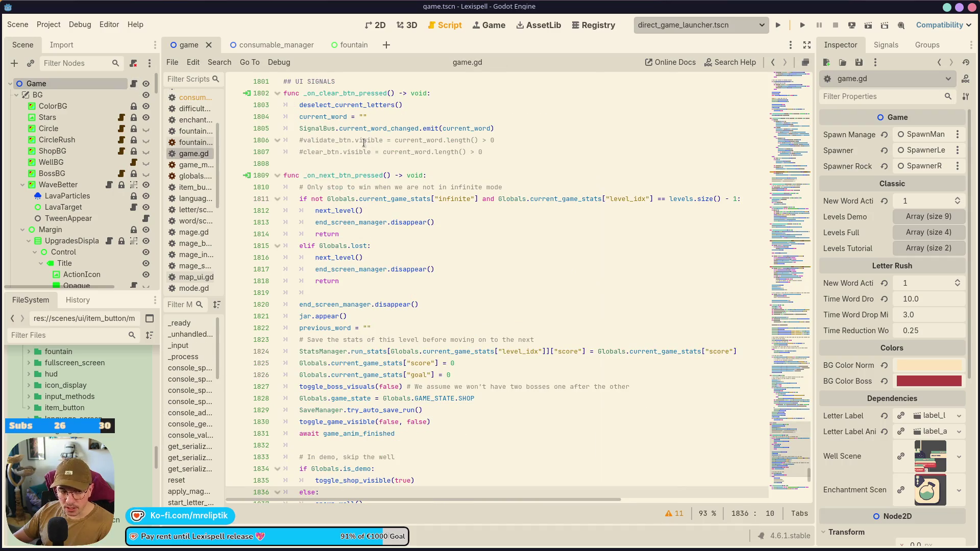
{"action": "scroll", "coordinate": [792, 422], "scroll_direction": "up", "scroll_amount": 20}
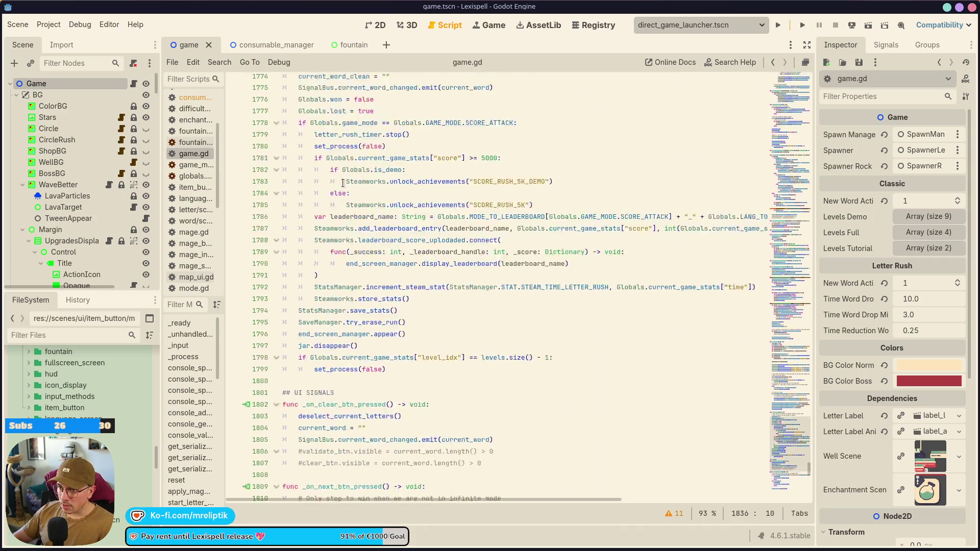
{"action": "scroll", "coordinate": [792, 421], "scroll_direction": "up", "scroll_amount": 20}
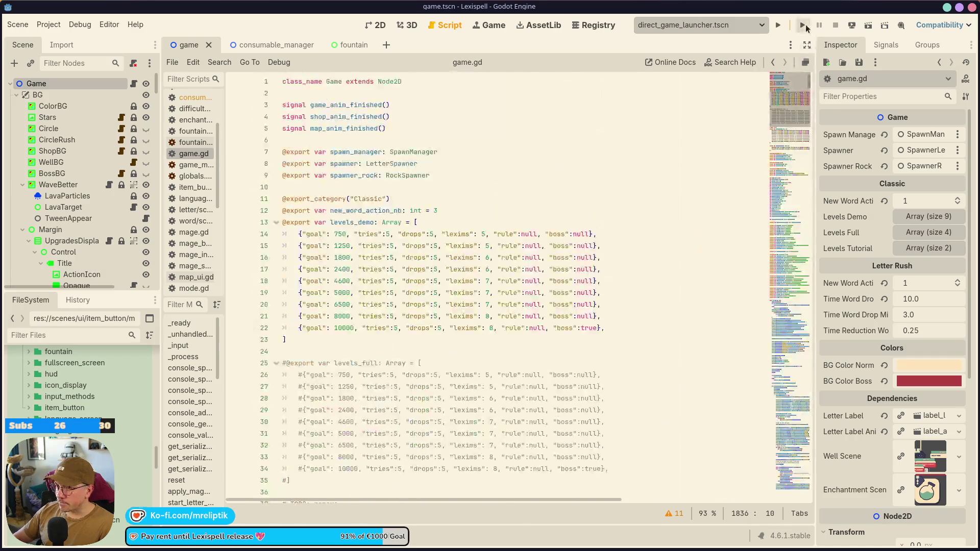
Add two temporary ## comment lines above class_name in game.gd and save.
{"action": "left_click", "coordinate": [283, 80]}
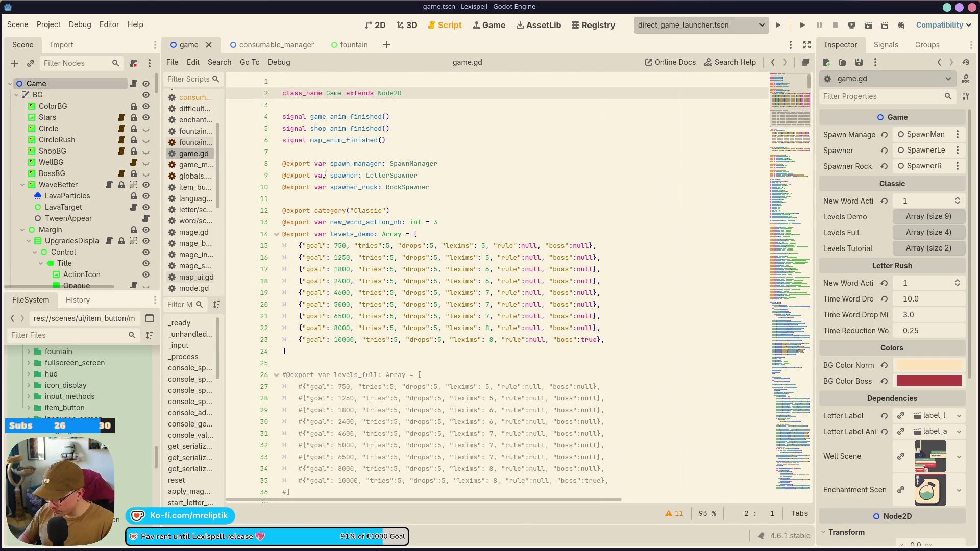
{"action": "key", "text": "Return"}
{"action": "key", "text": "Return"}
{"action": "key", "text": "Up"}
{"action": "key", "text": "Up"}
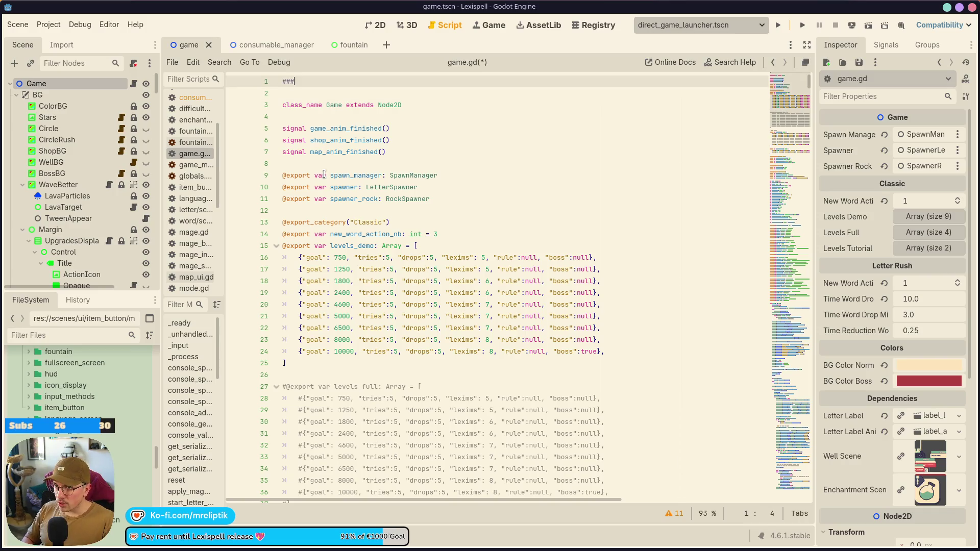
{"action": "type", "text": "o stuff "}
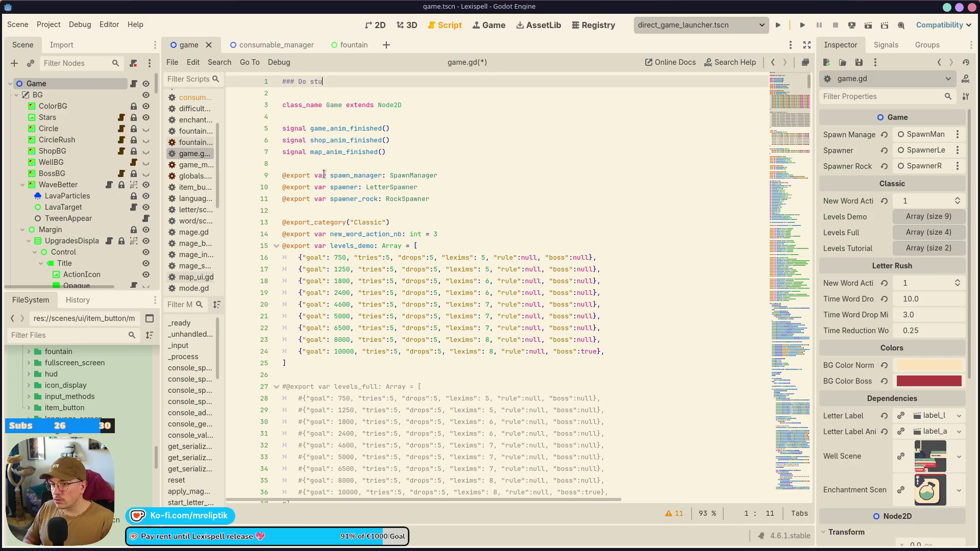
{"action": "type", "text": "like that"}
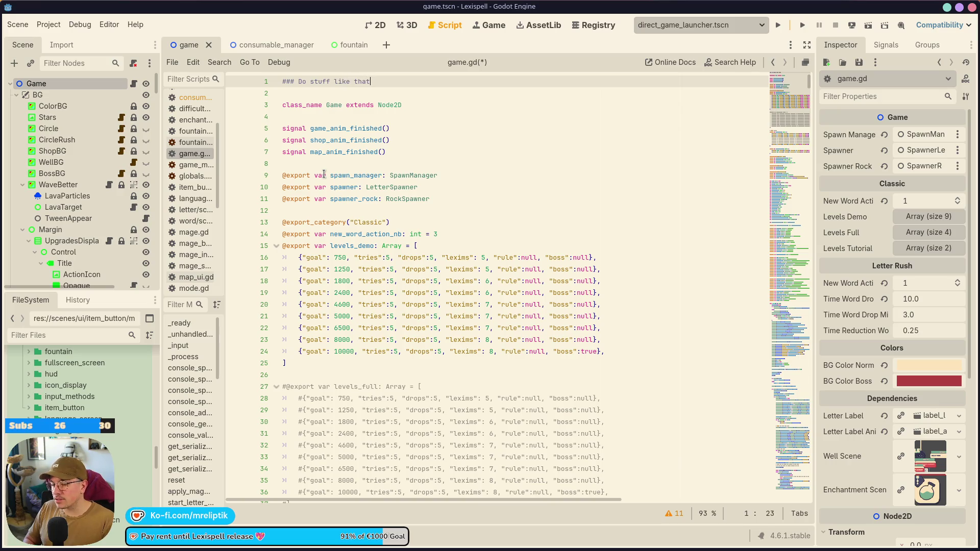
{"action": "key", "text": "Return"}
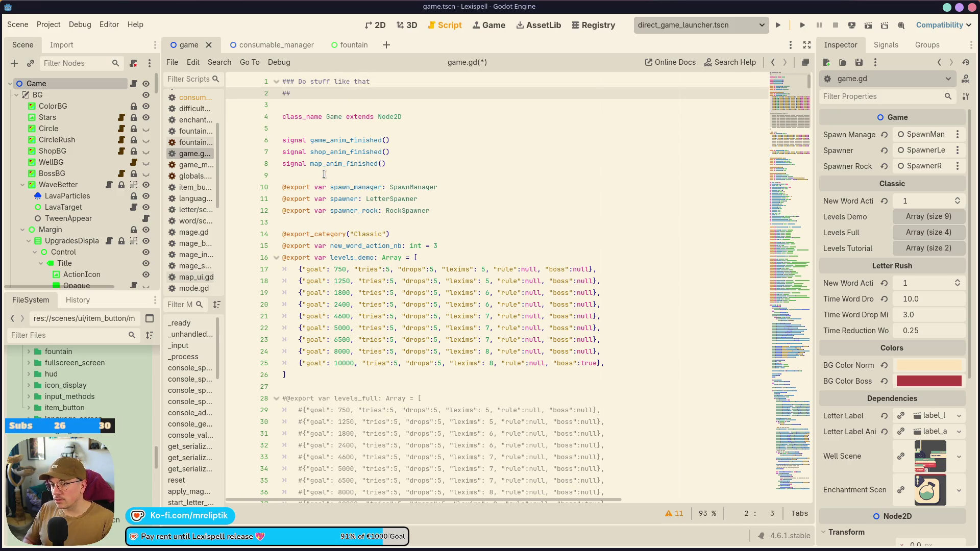
{"action": "type", "text": "ow does that "}
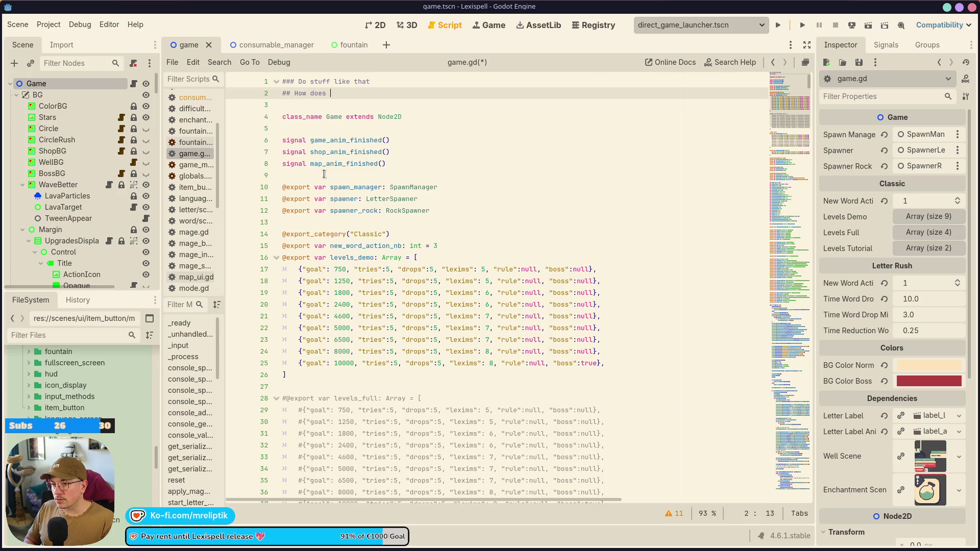
{"action": "type", "text": "work?"}
{"action": "key", "text": "ctrl+s"}
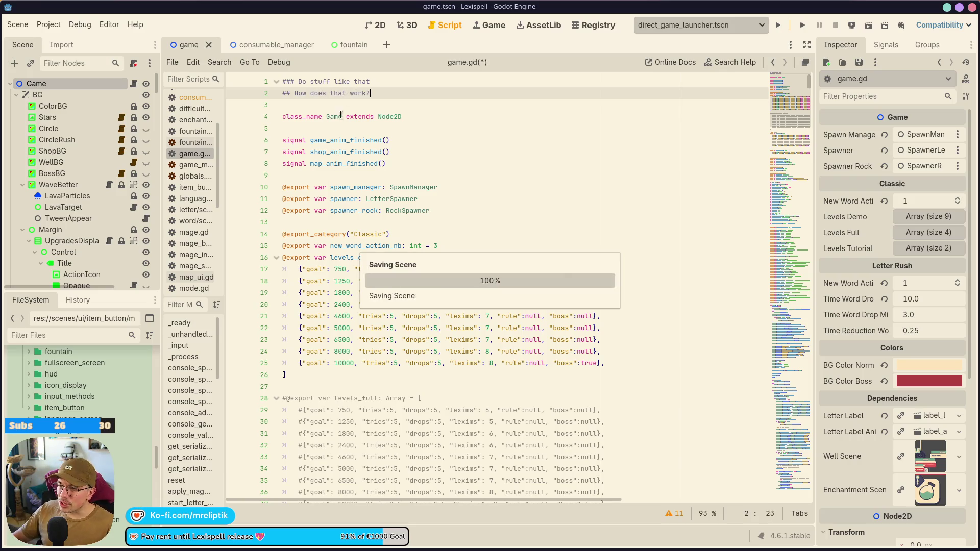
Delete the temporary comment lines above class_name, save, and return to consumable_manager scene.
{"action": "left_click", "coordinate": [335, 117]}
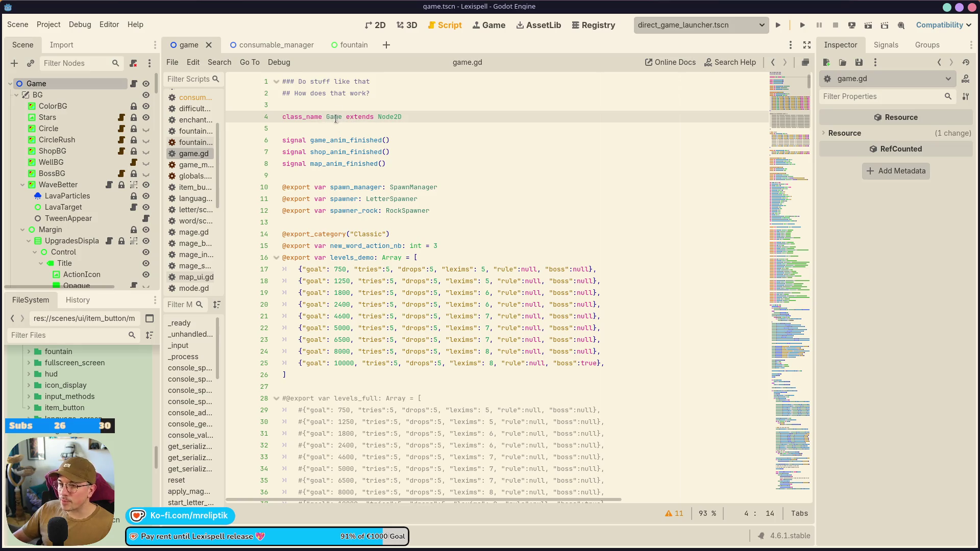
{"action": "double_click", "coordinate": [335, 117]}
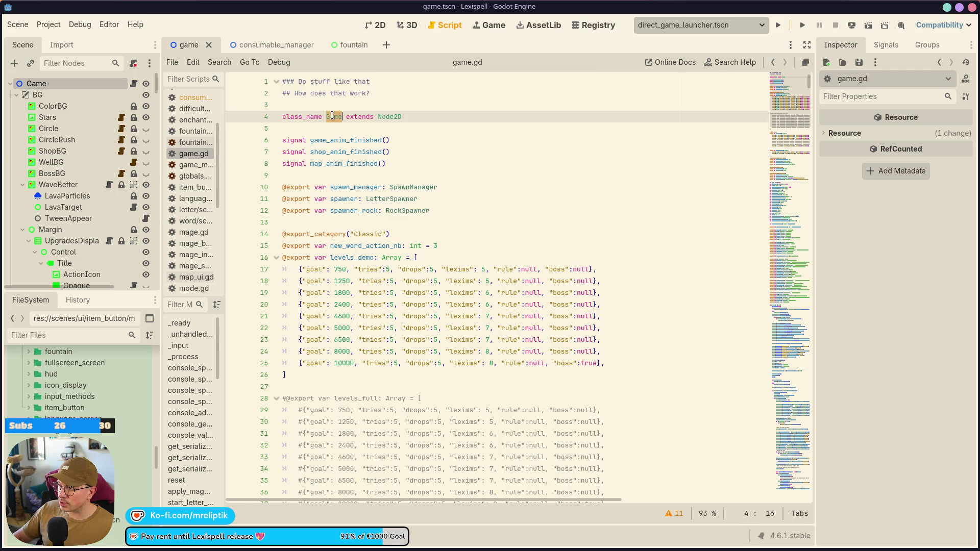
{"action": "left_click", "coordinate": [407, 88]}
{"action": "key", "text": "ctrl+shift+Home"}
{"action": "key", "text": "Delete"}
{"action": "key", "text": "Delete"}
{"action": "key", "text": "Delete"}
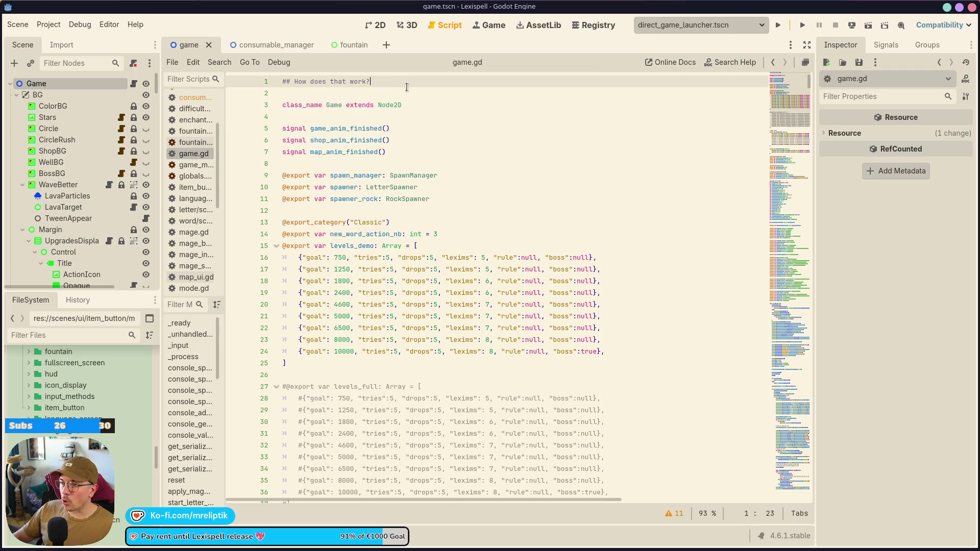
{"action": "key", "text": "ctrl+s"}
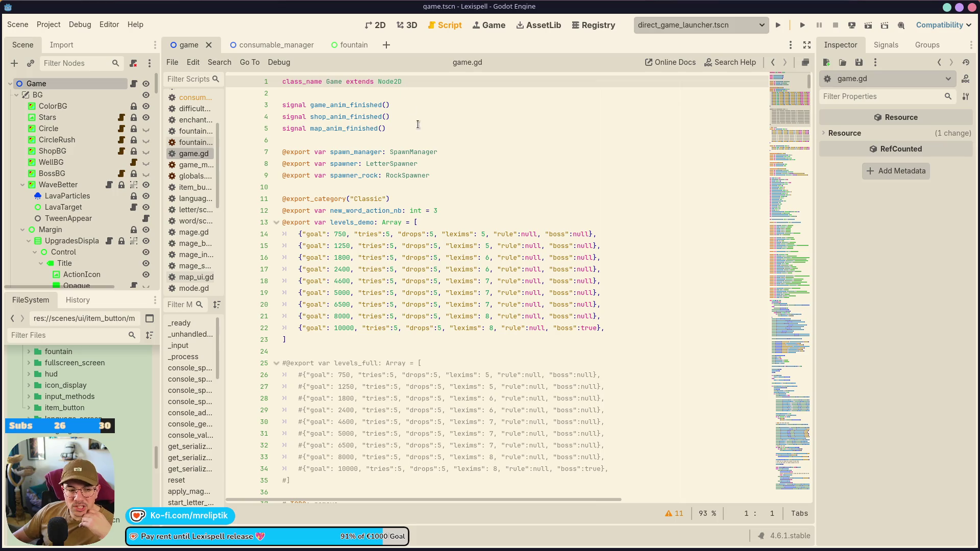
{"action": "left_click", "coordinate": [281, 47]}
{"action": "left_click", "coordinate": [108, 138]}
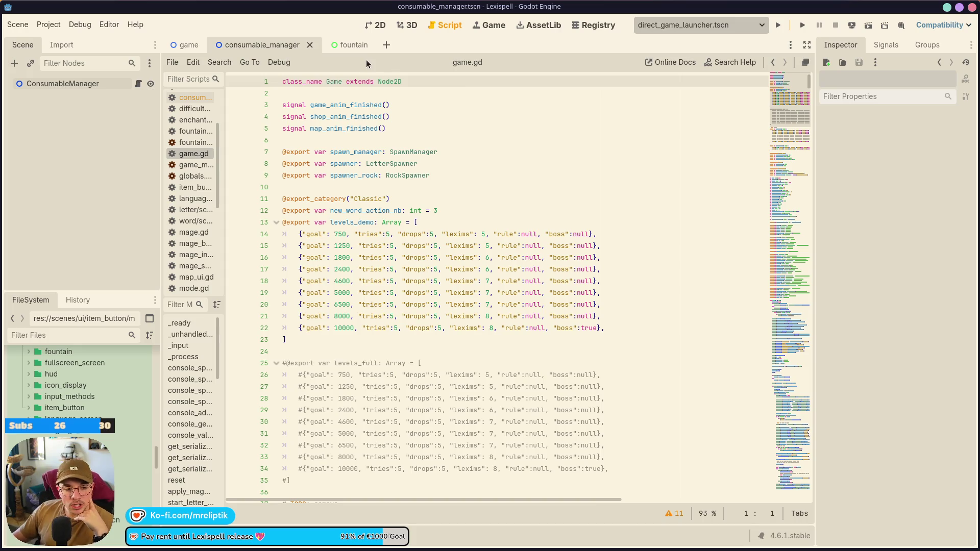
Enable 'Make Game Workspace Floating on Next Play' in the Game workspace and run Lexispell.
{"action": "left_click", "coordinate": [499, 25]}
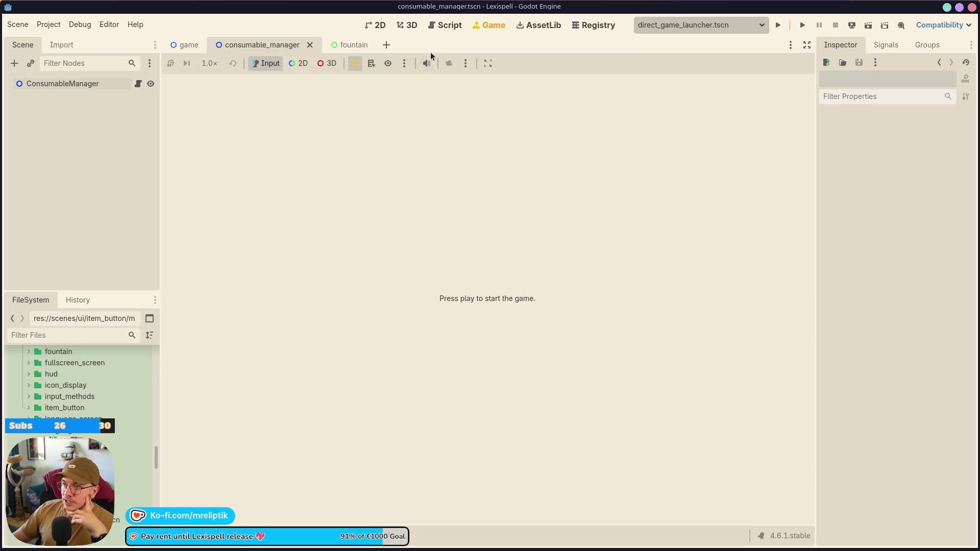
{"action": "left_click", "coordinate": [464, 67]}
{"action": "left_click", "coordinate": [507, 65]}
{"action": "left_click", "coordinate": [470, 65]}
{"action": "left_click", "coordinate": [493, 66]}
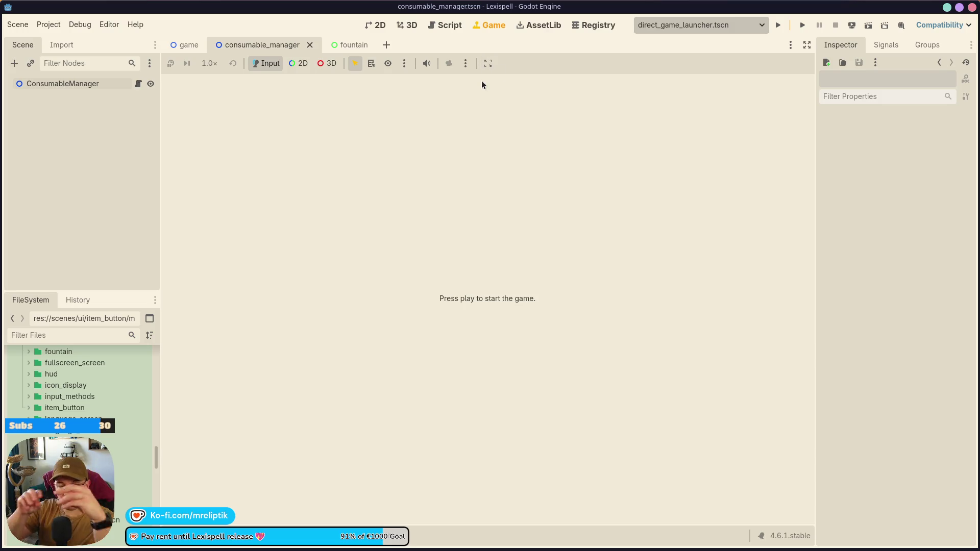
{"action": "left_click", "coordinate": [488, 64]}
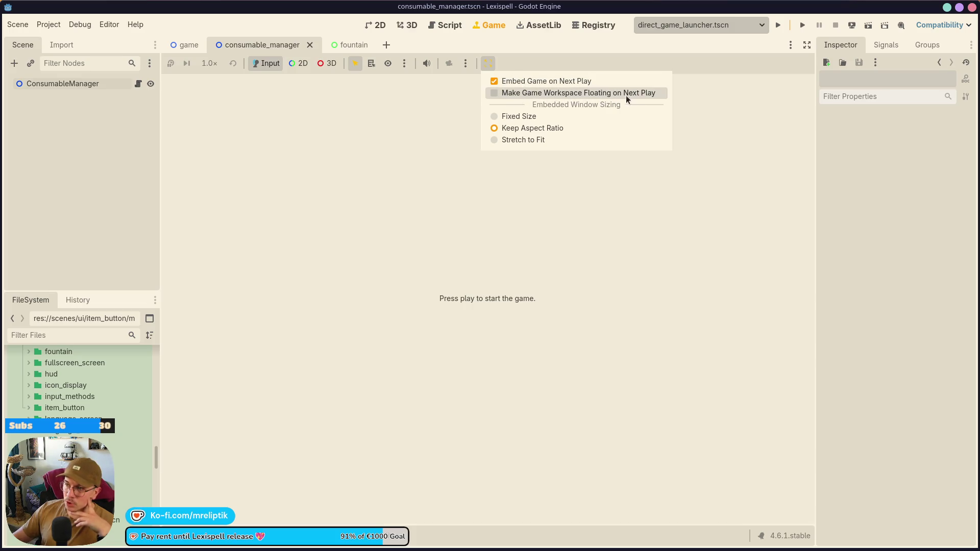
{"action": "left_click", "coordinate": [498, 93]}
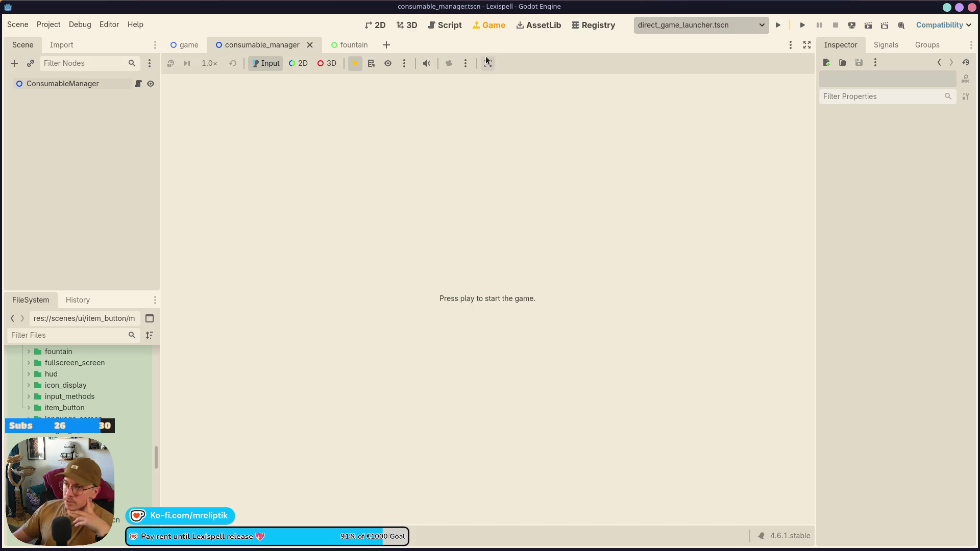
{"action": "left_click", "coordinate": [778, 25]}
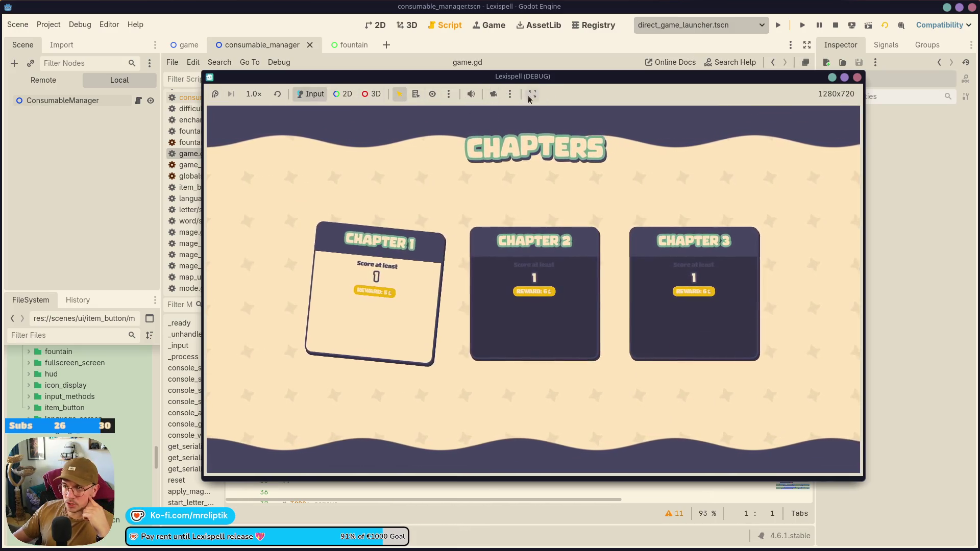
Start Chapter 1, slow the game to 1/8 speed, then restore 1.0× speed.
{"action": "left_click", "coordinate": [360, 294]}
{"action": "left_click", "coordinate": [254, 94]}
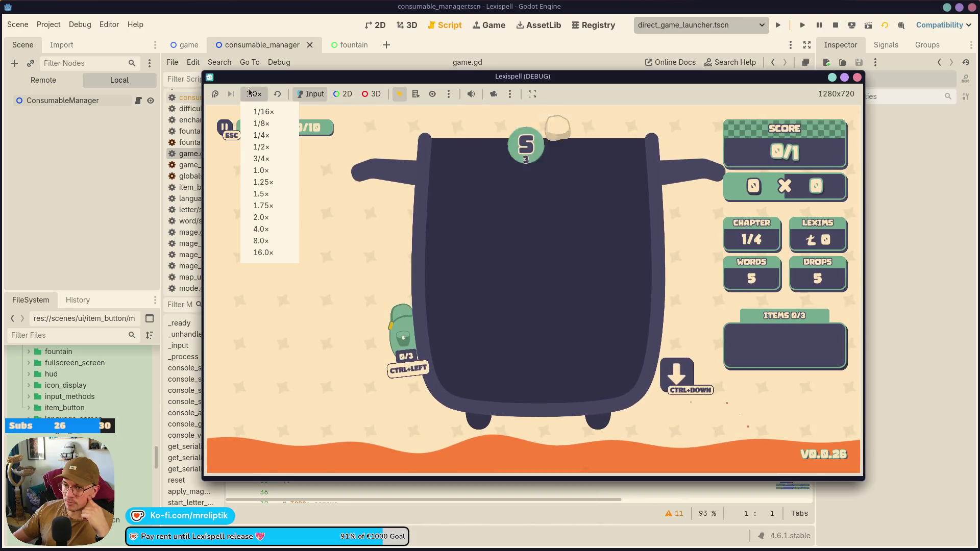
{"action": "left_click", "coordinate": [258, 123]}
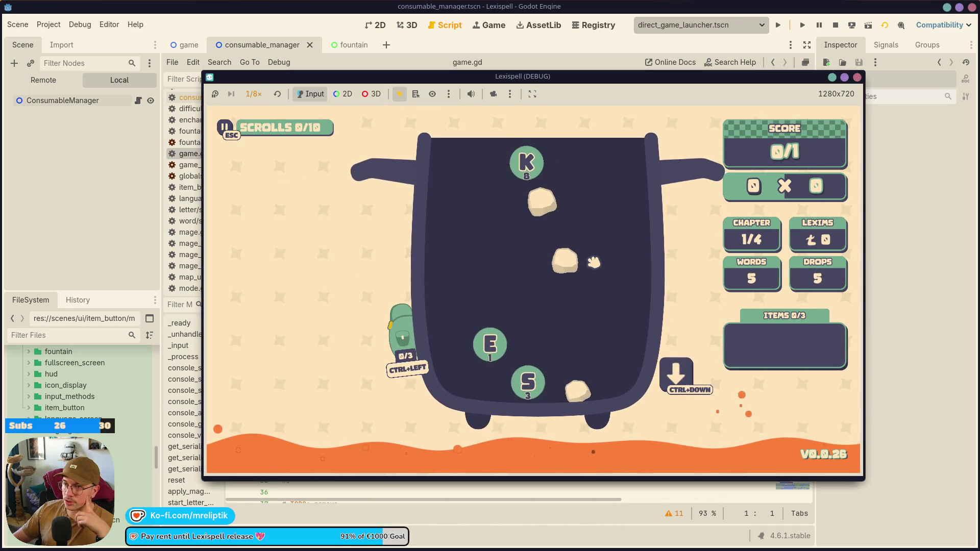
{"action": "left_click", "coordinate": [254, 94]}
{"action": "left_click", "coordinate": [261, 170]}
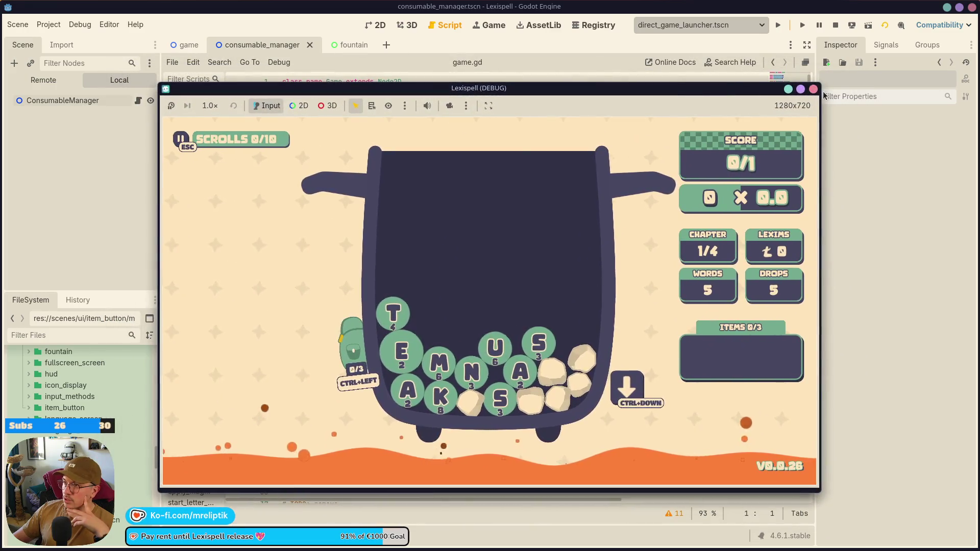
Turn off 'Make Game Workspace Floating on Next Play' and stop the running game.
{"action": "left_click", "coordinate": [823, 96]}
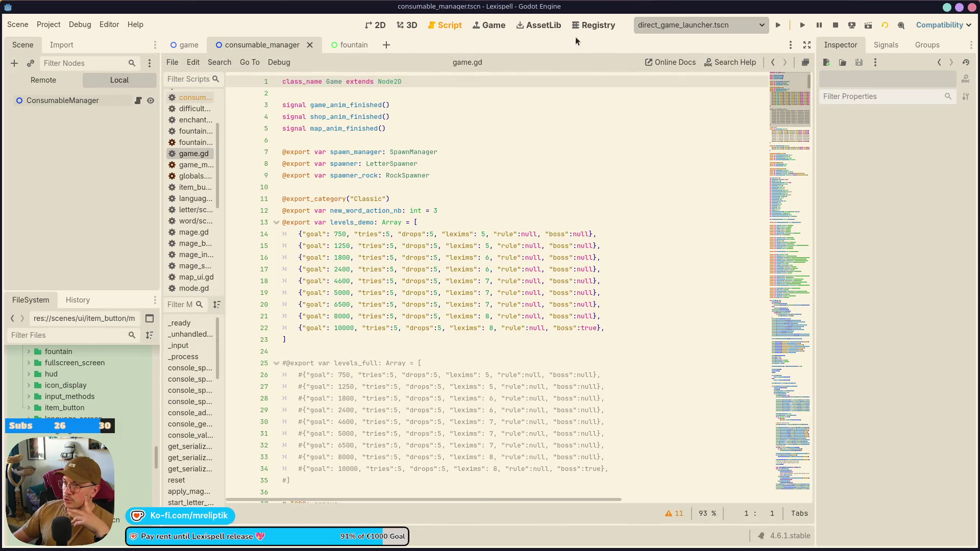
{"action": "left_click", "coordinate": [490, 25]}
{"action": "left_click", "coordinate": [489, 105]}
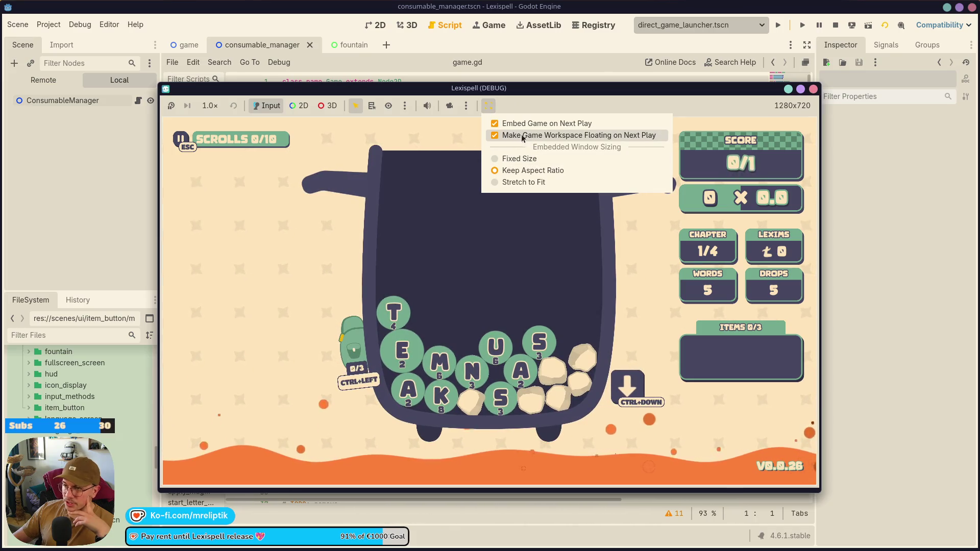
{"action": "left_click", "coordinate": [604, 135]}
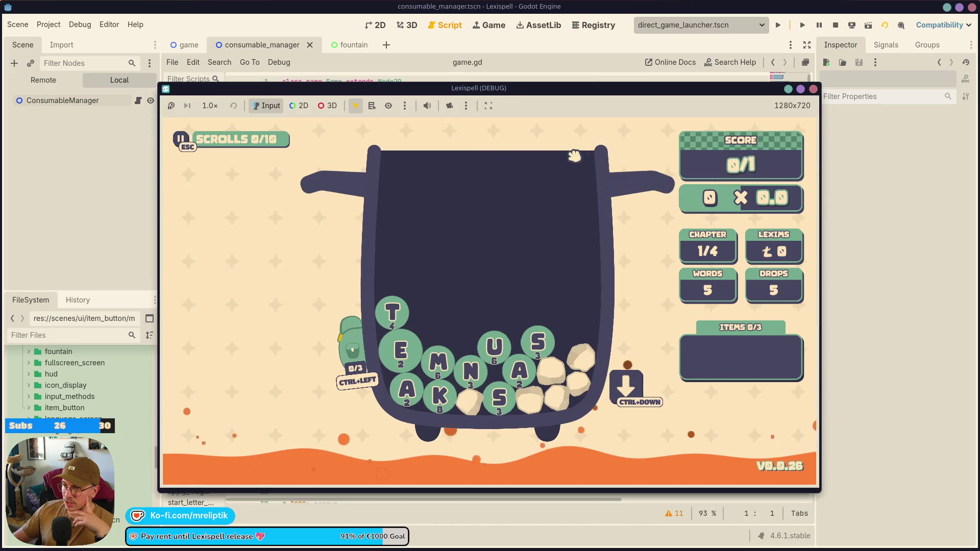
{"action": "left_click", "coordinate": [489, 106]}
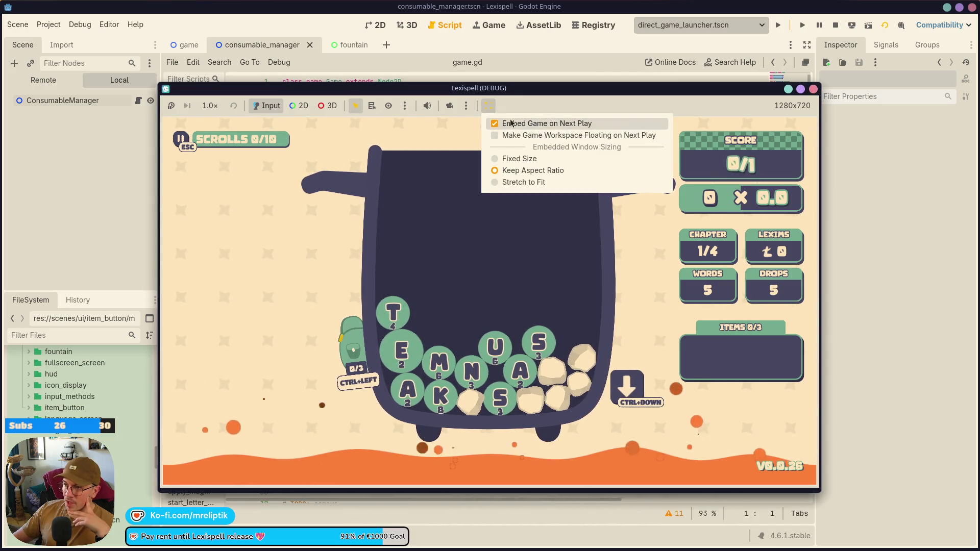
{"action": "key", "text": "F8"}
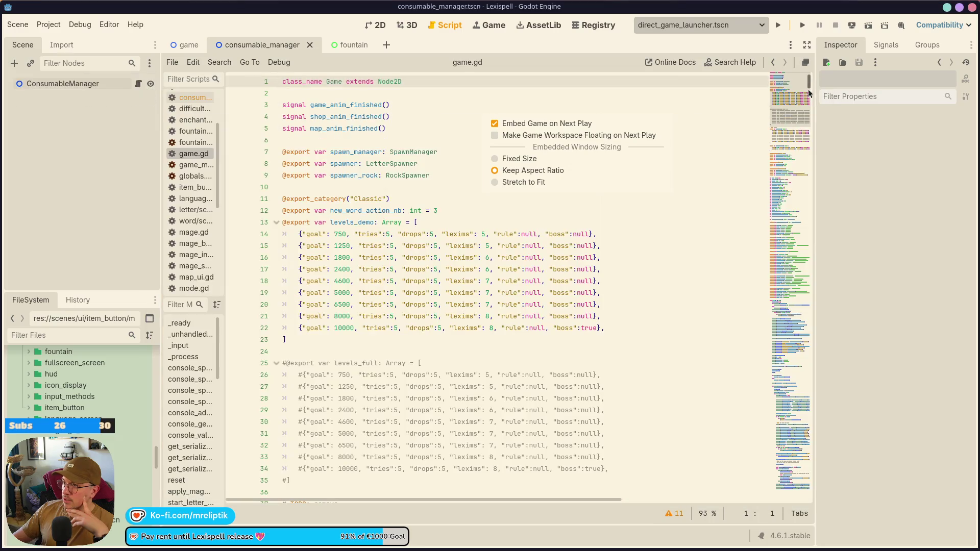
{"action": "left_click", "coordinate": [778, 25]}
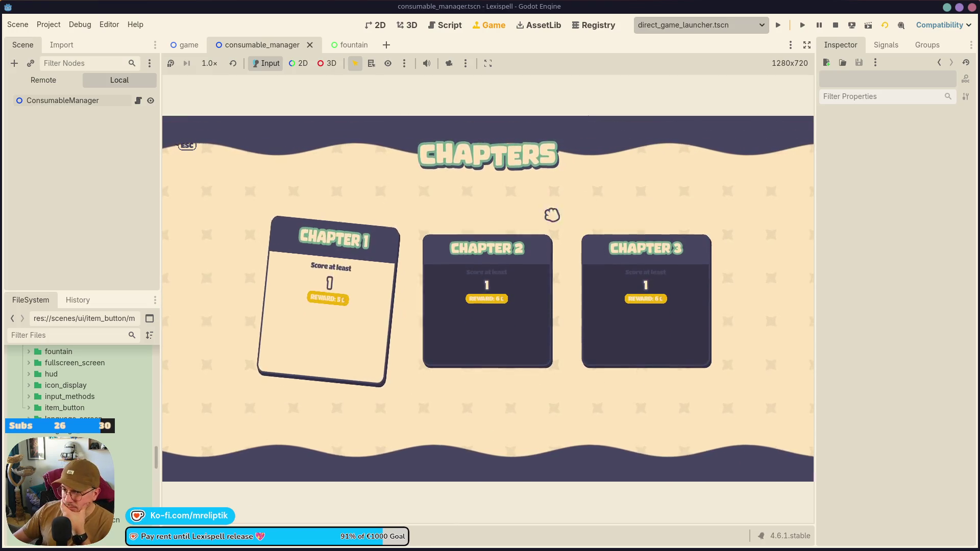
{"action": "left_click", "coordinate": [488, 63]}
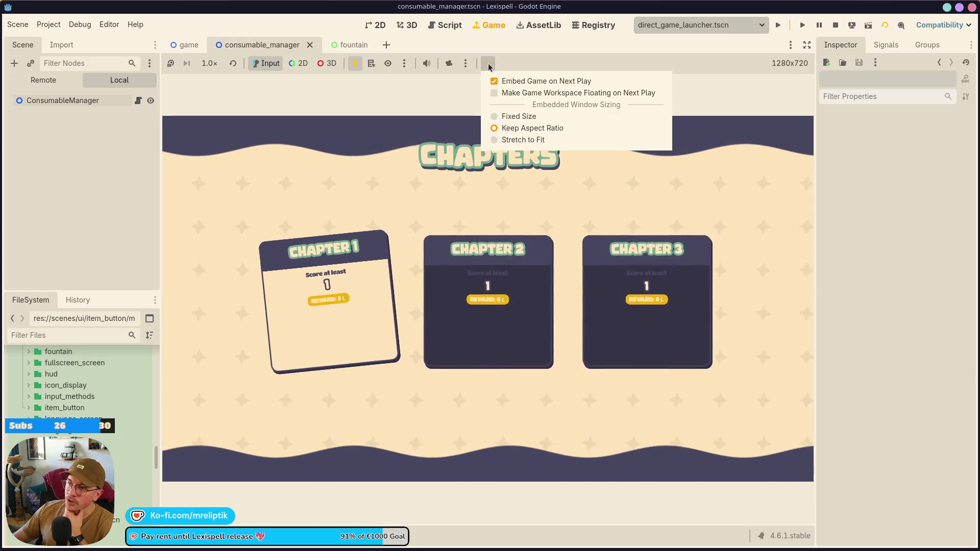
{"action": "left_click", "coordinate": [494, 83]}
{"action": "left_click", "coordinate": [488, 63]}
{"action": "left_click", "coordinate": [487, 62]}
{"action": "left_click", "coordinate": [486, 65]}
{"action": "left_click", "coordinate": [486, 65]}
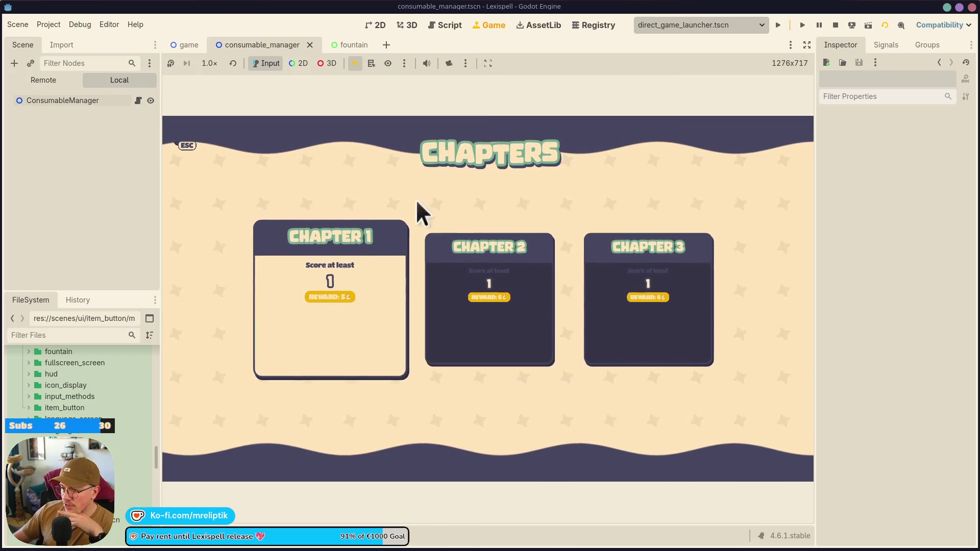
{"action": "key", "text": "F8"}
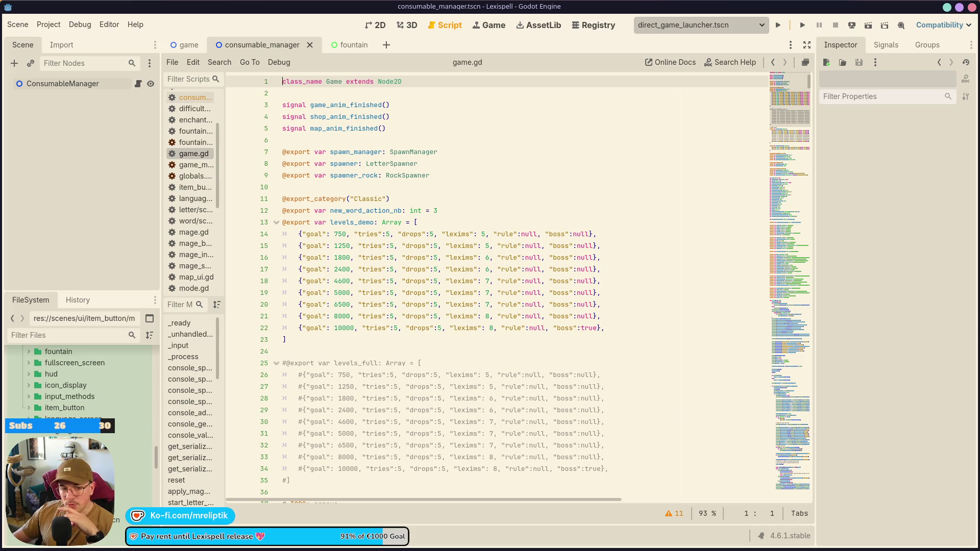
Scroll through game.gd around line 60, briefly opening and closing the quick script search.
{"action": "mouse_move", "coordinate": [151, 550]}
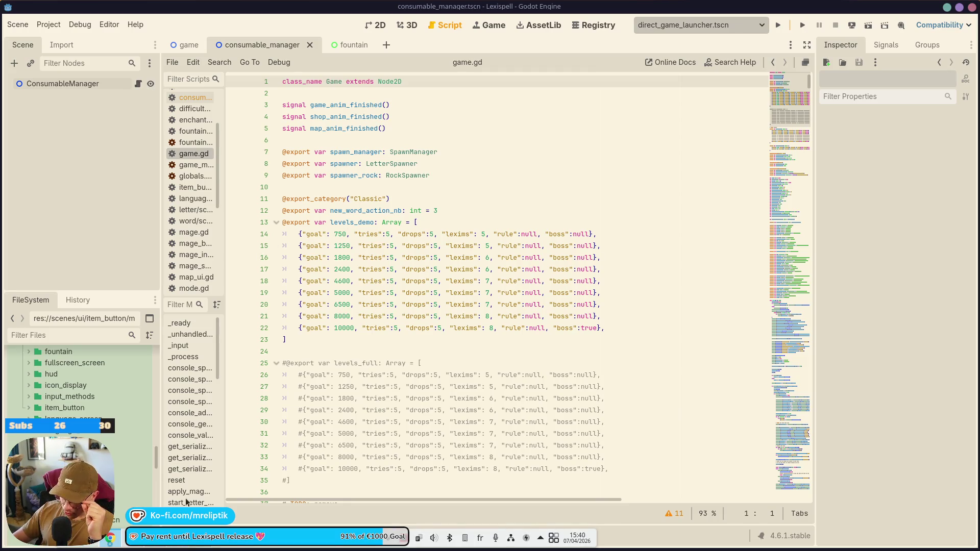
{"action": "left_click", "coordinate": [449, 187]}
{"action": "scroll", "coordinate": [422, 317], "scroll_direction": "down", "scroll_amount": 12}
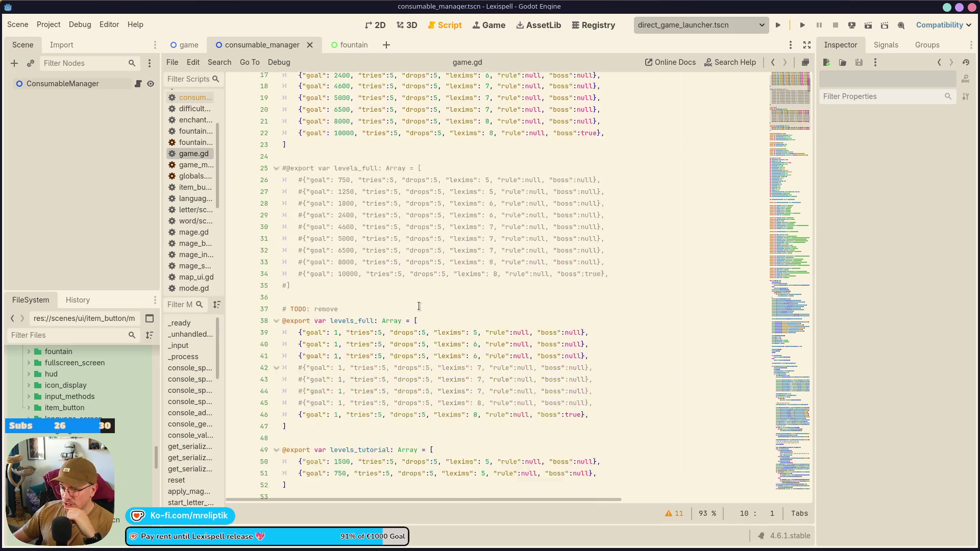
{"action": "scroll", "coordinate": [422, 317], "scroll_direction": "down", "scroll_amount": 2}
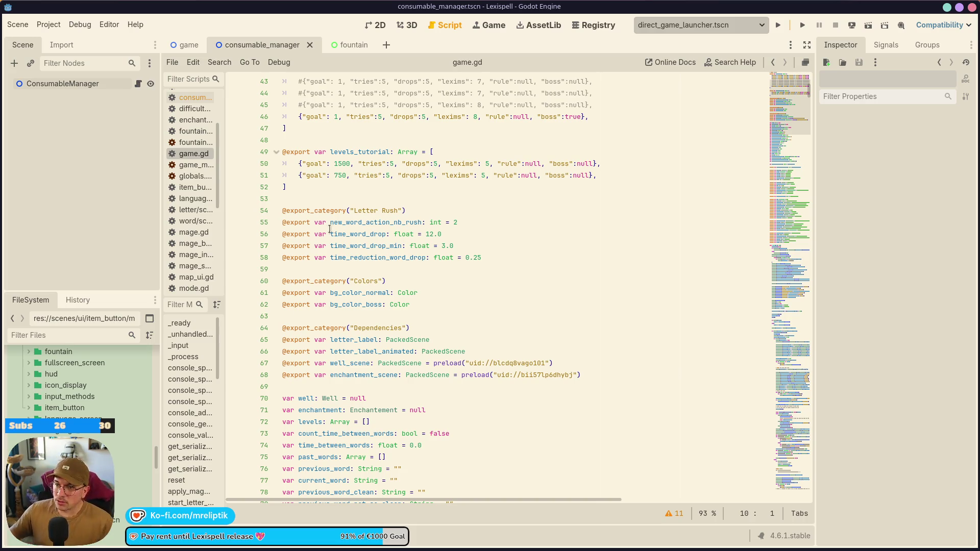
{"action": "left_click", "coordinate": [480, 281]}
{"action": "scroll", "coordinate": [537, 356], "scroll_direction": "up", "scroll_amount": 8}
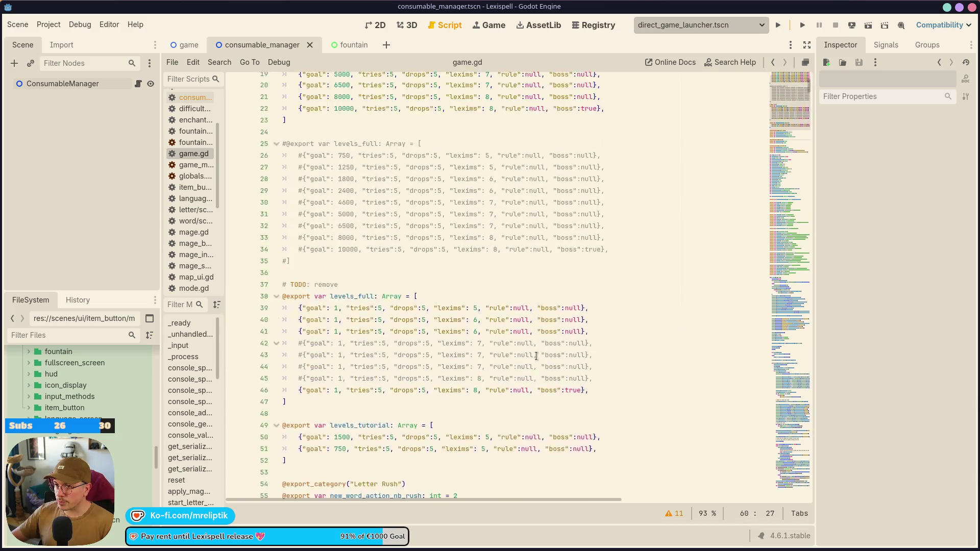
{"action": "scroll", "coordinate": [536, 356], "scroll_direction": "up", "scroll_amount": 4}
{"action": "key", "text": "ctrl+alt+o"}
{"action": "key", "text": "Escape"}
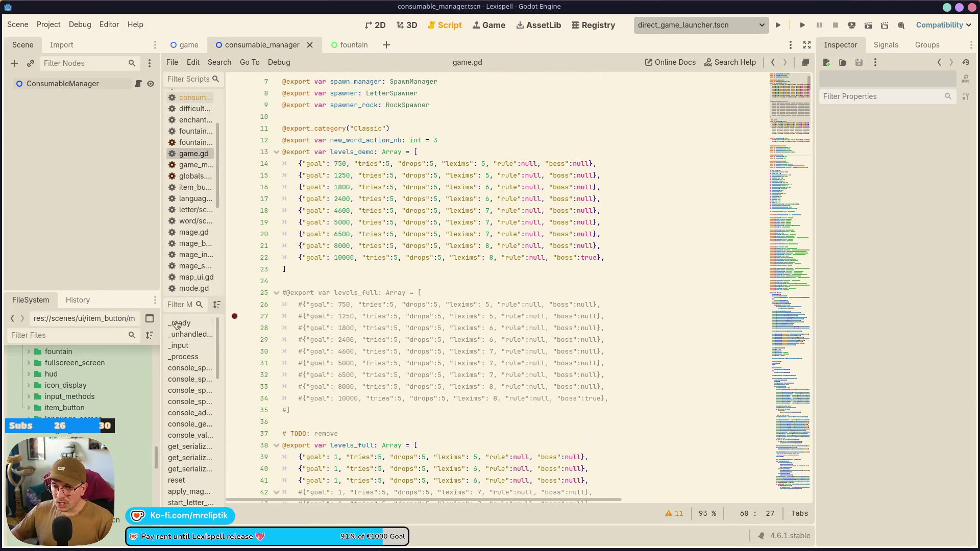
Enlarge the FileSystem panel, scroll the shared folder, and open wand_deconsonant.tres.
{"action": "scroll", "coordinate": [142, 398], "scroll_direction": "down", "scroll_amount": 5}
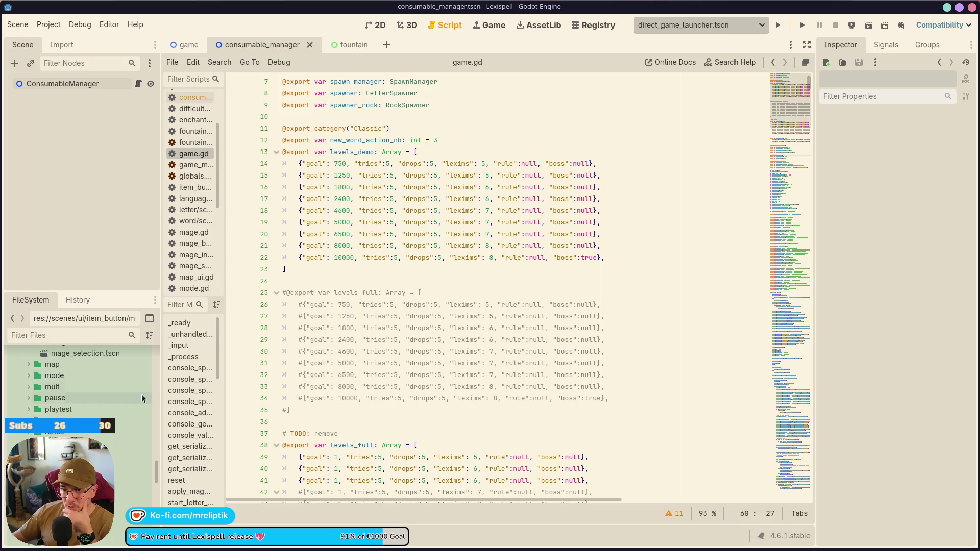
{"action": "left_click_drag", "start_coordinate": [82, 291], "coordinate": [81, 238]}
{"action": "scroll", "coordinate": [84, 409], "scroll_direction": "down", "scroll_amount": 5}
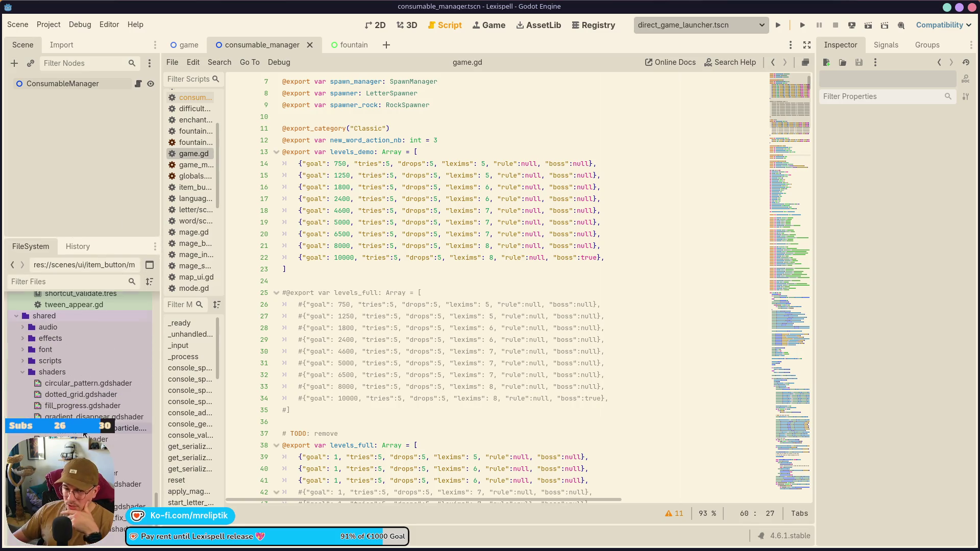
{"action": "scroll", "coordinate": [85, 388], "scroll_direction": "down", "scroll_amount": 5}
{"action": "left_click", "coordinate": [123, 463]}
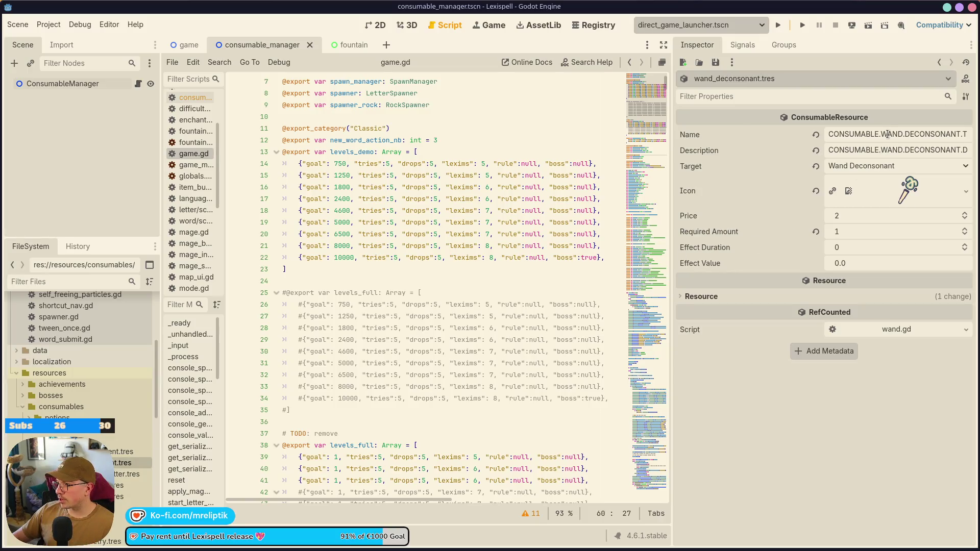
On wand_duplicate_letter.tres, set Name to CONSUMABLE.WAND.DUPLICATE_LETTER.TITLE.
{"action": "key", "text": "Down"}
{"action": "left_click", "coordinate": [704, 134]}
{"action": "type", "text": "CONSUMABLE.WAND.DECONSONANT.TITLE"}
{"action": "left_click_drag", "start_coordinate": [672, 194], "coordinate": [449, 219]}
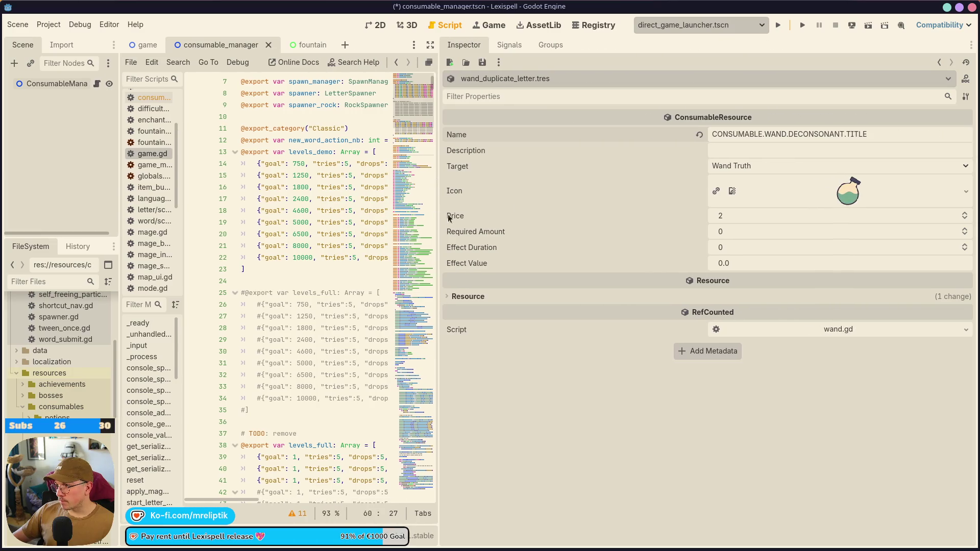
{"action": "double_click", "coordinate": [817, 133]}
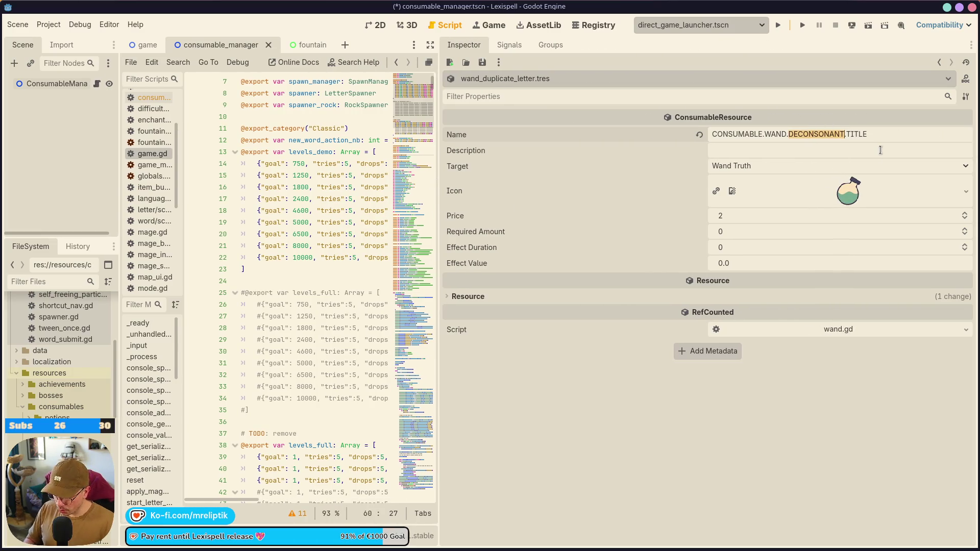
{"action": "type", "text": "DUPLICA"}
{"action": "key", "text": "BackSpace"}
{"action": "type", "text": "ATE_LETTER"}
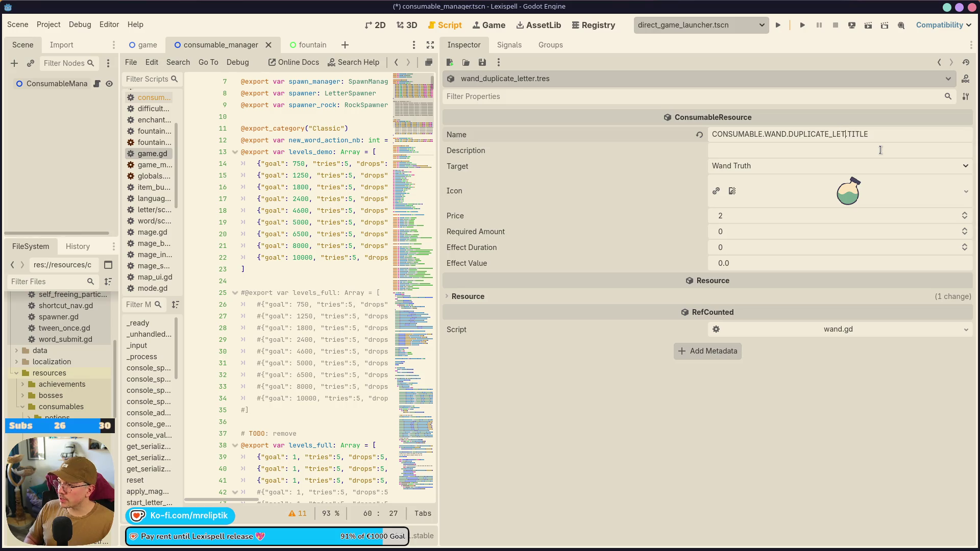
Set Description to CONSUMABLE.WAND.DUPLICATE_LETTER.DESC, keep the Wand Truth target, and save.
{"action": "type", "text": "CONSUMABLE.WAND.DUPLICATE_LETTER.TITLE"}
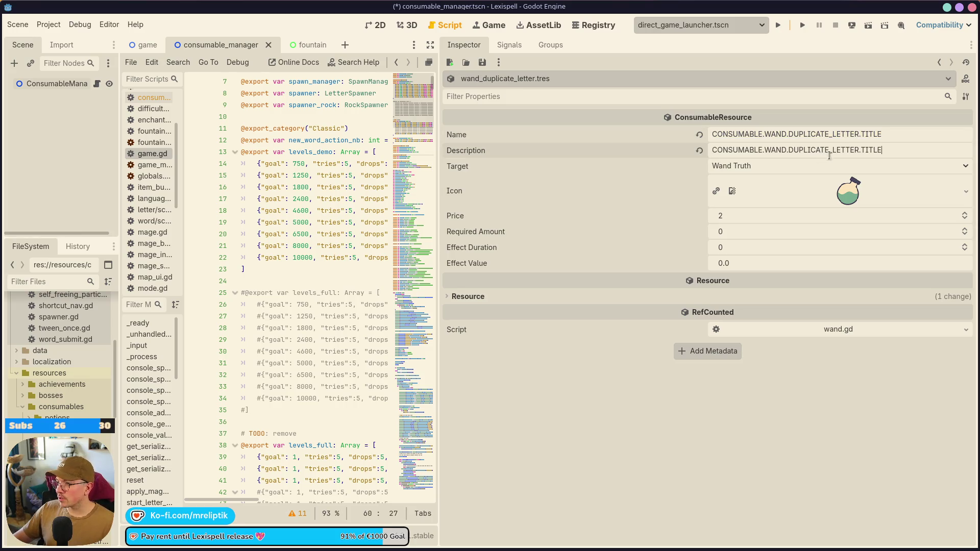
{"action": "type", "text": "DESC"}
{"action": "left_click", "coordinate": [829, 165]}
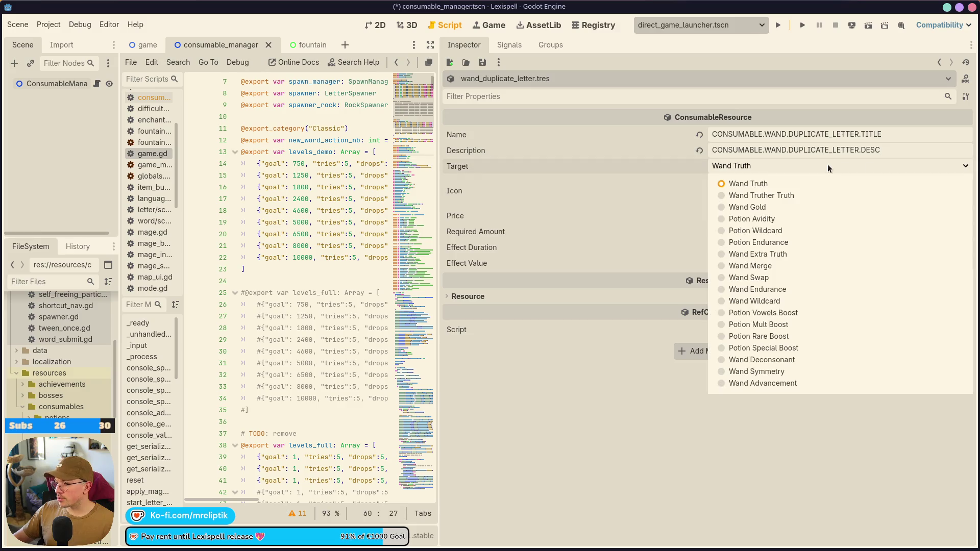
{"action": "left_click", "coordinate": [677, 409]}
{"action": "key", "text": "ctrl+s"}
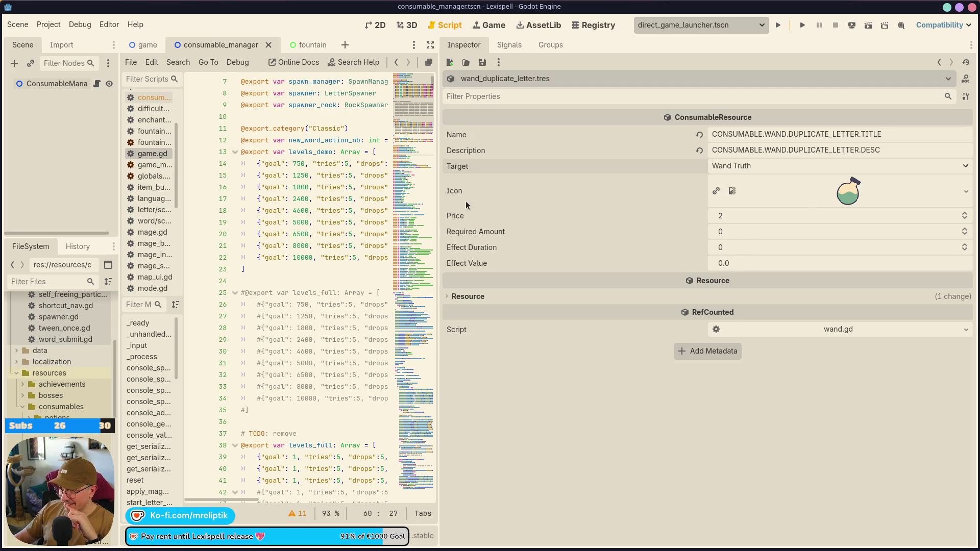
Select the whole Name key and go to the localization spreadsheet.
{"action": "left_click", "coordinate": [922, 135]}
{"action": "key", "text": "ctrl+a"}
{"action": "key", "text": "ctrl+c"}
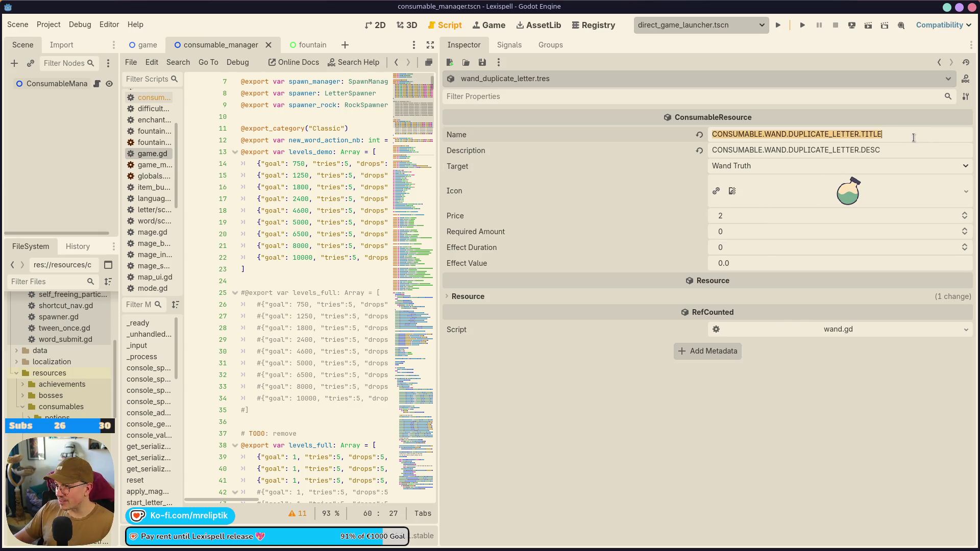
{"action": "mouse_move", "coordinate": [411, 549]}
{"action": "left_click", "coordinate": [148, 548]}
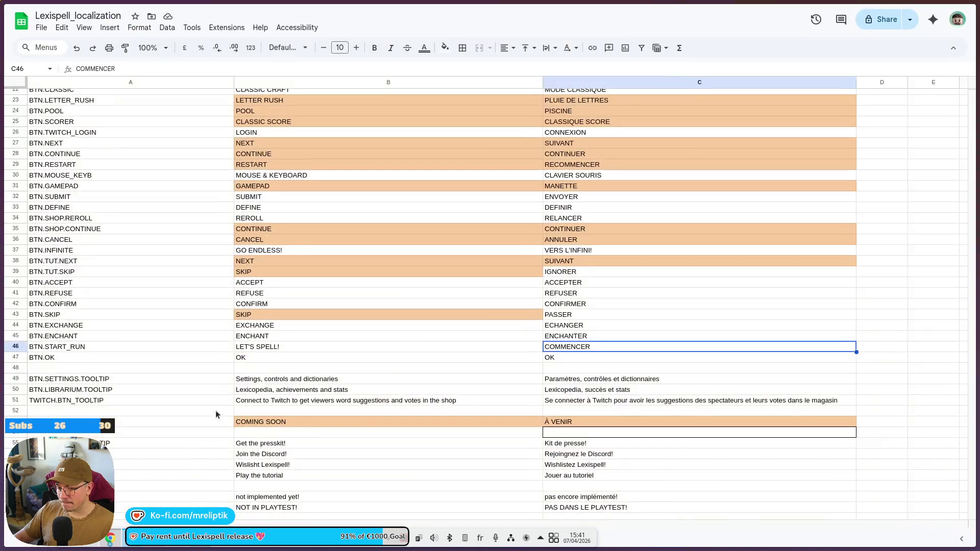
Insert two empty rows above row 519.
{"action": "scroll", "coordinate": [283, 409], "scroll_direction": "down", "scroll_amount": 6}
{"action": "scroll", "coordinate": [201, 365], "scroll_direction": "down", "scroll_amount": 20}
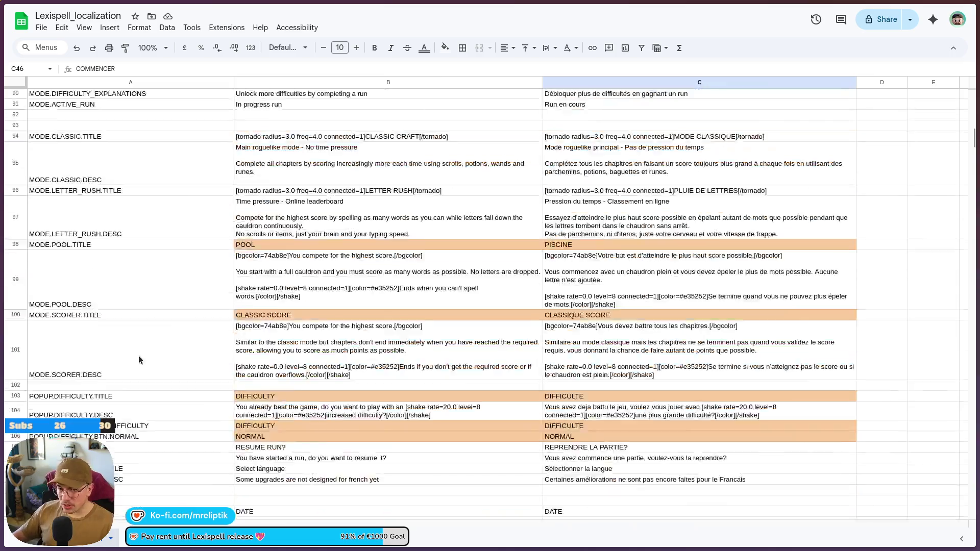
{"action": "scroll", "coordinate": [121, 335], "scroll_direction": "down", "scroll_amount": 20}
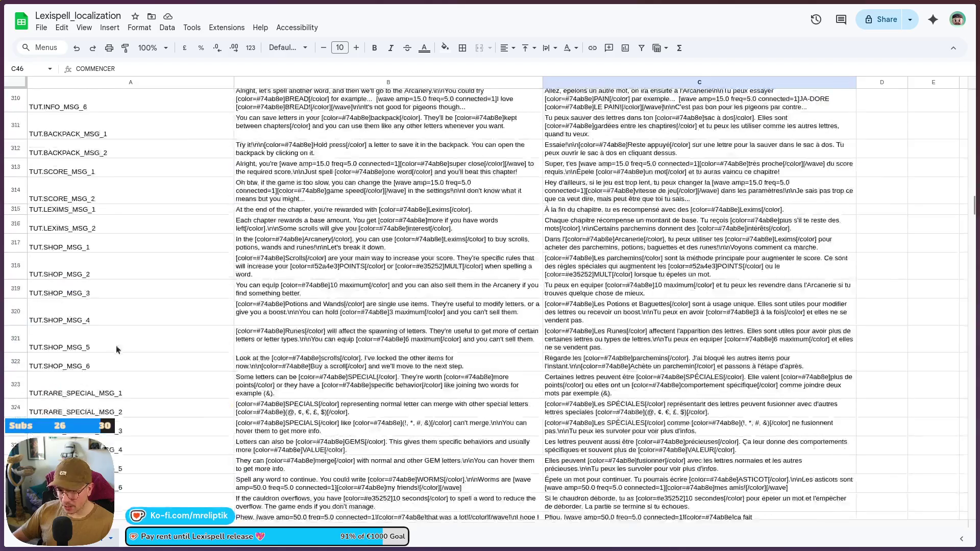
{"action": "scroll", "coordinate": [71, 364], "scroll_direction": "down", "scroll_amount": 6}
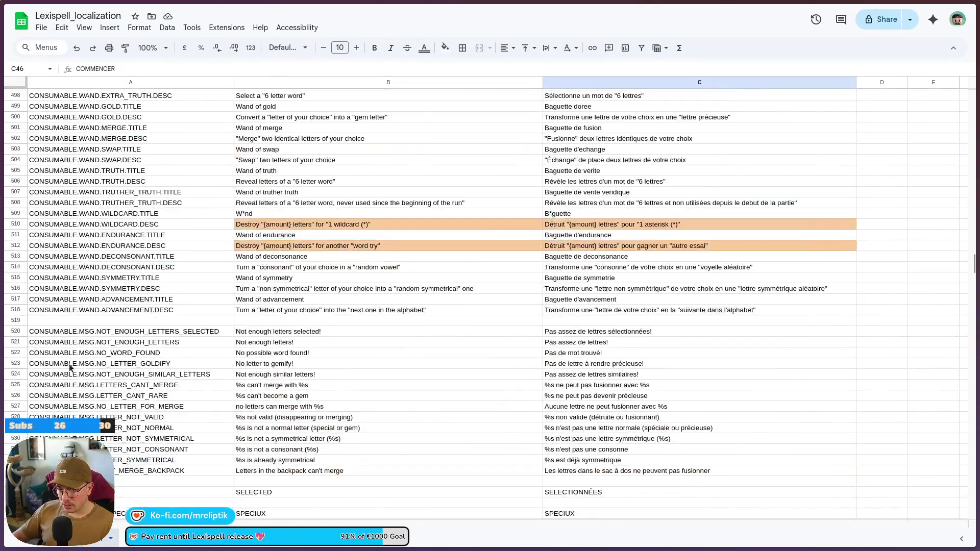
{"action": "right_click", "coordinate": [116, 323]}
{"action": "left_click", "coordinate": [149, 246]}
{"action": "right_click", "coordinate": [121, 323]}
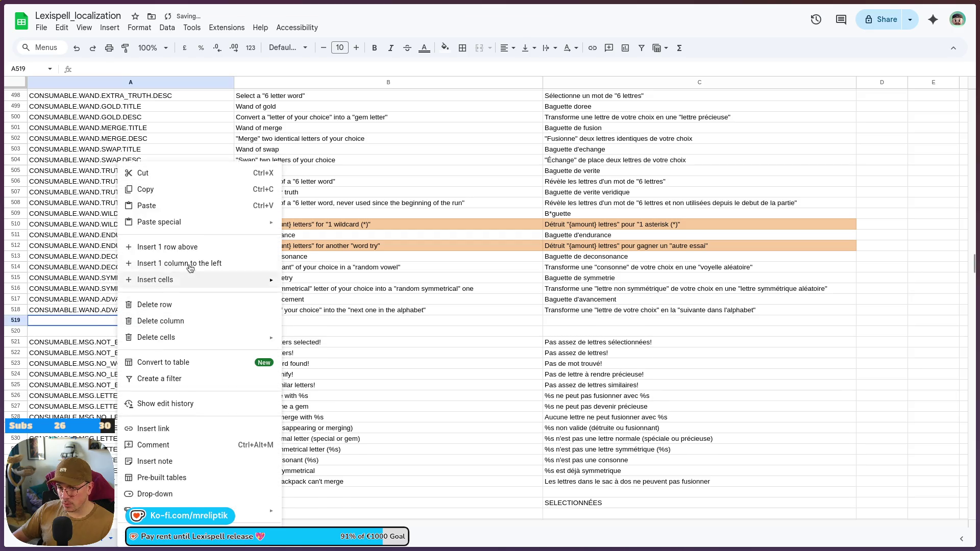
{"action": "left_click", "coordinate": [153, 247]}
Fill A519 and A520 with the CONSUMABLE.WAND.DUPLICATE_LETTER TITLE and DESC keys.
{"action": "key", "text": "ctrl+v"}
{"action": "double_click", "coordinate": [168, 331]}
{"action": "key", "text": "ctrl+v"}
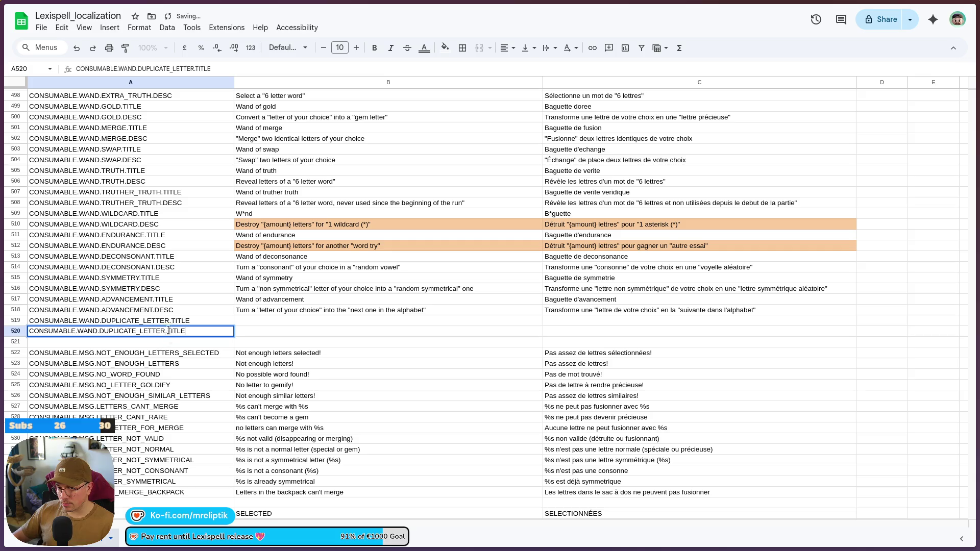
{"action": "key", "text": "BackSpace"}
{"action": "key", "text": "BackSpace"}
{"action": "key", "text": "BackSpace"}
{"action": "type", "text": "DESC"}
{"action": "left_click", "coordinate": [259, 320]}
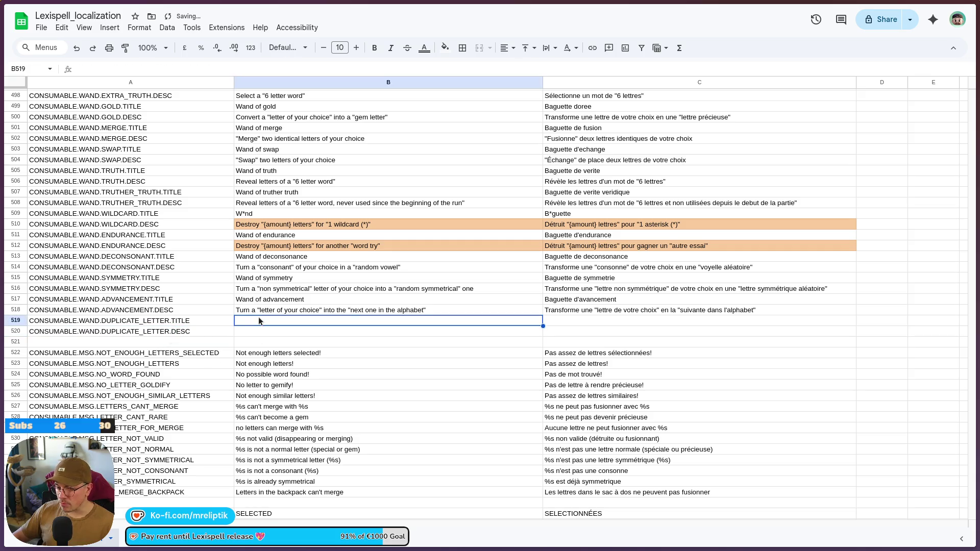
Enter the titles 'Wand of duplication' in English and 'Baguette de duplication' in French.
{"action": "type", "text": "Wad"}
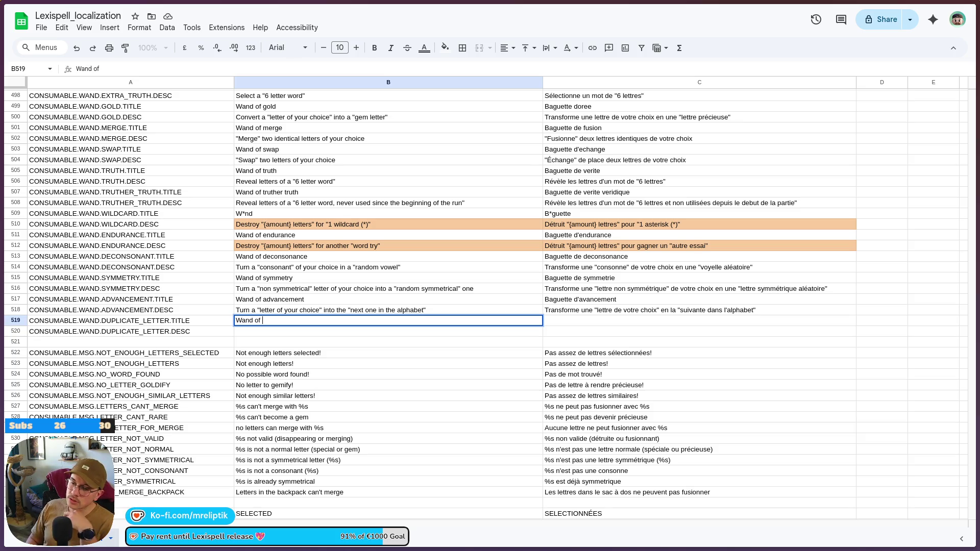
{"action": "type", "text": "uplication"}
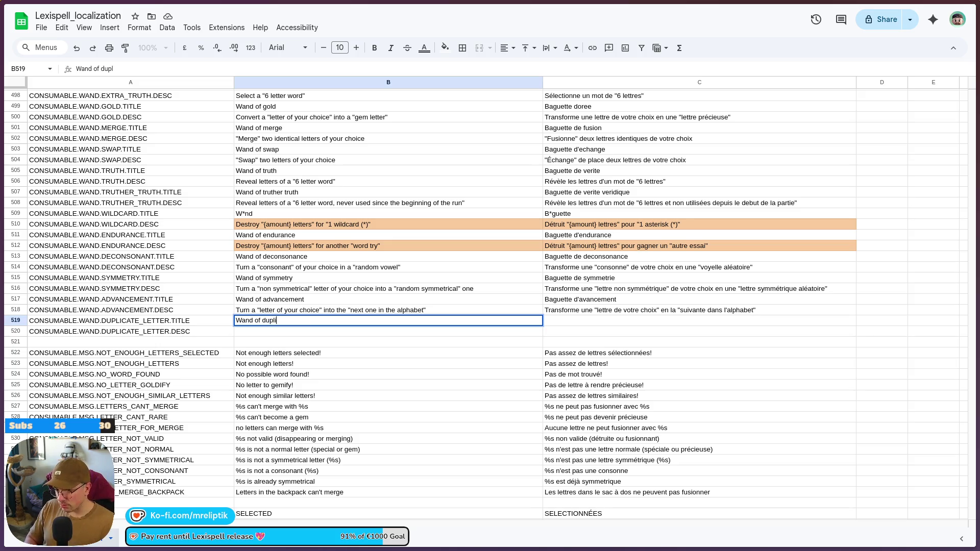
{"action": "key", "text": "Return"}
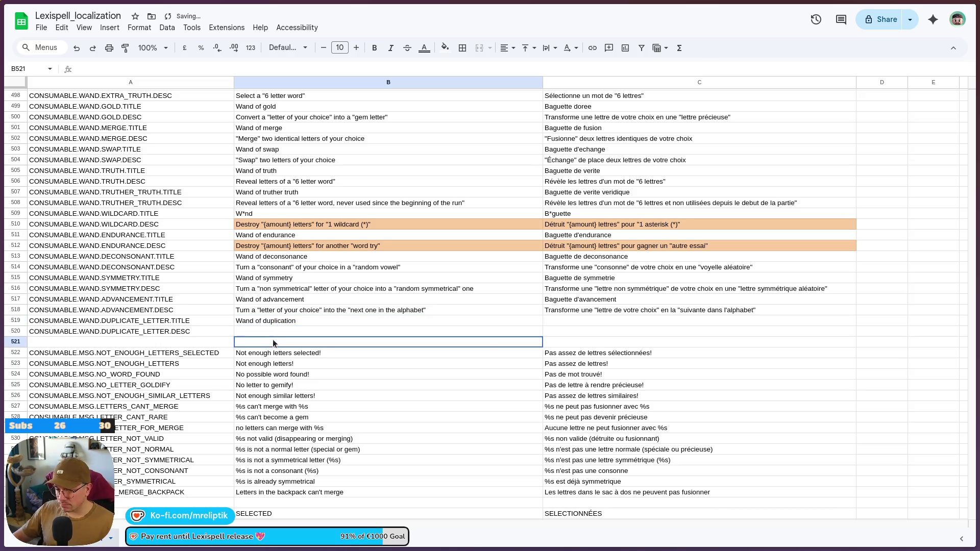
{"action": "left_click", "coordinate": [549, 332]}
{"action": "left_click", "coordinate": [579, 321]}
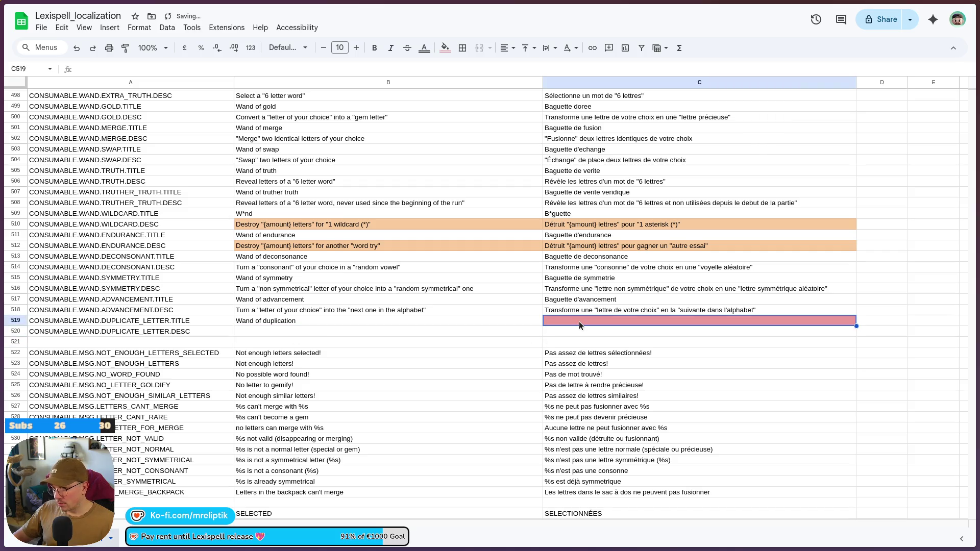
{"action": "type", "text": "Baguette de duplication"}
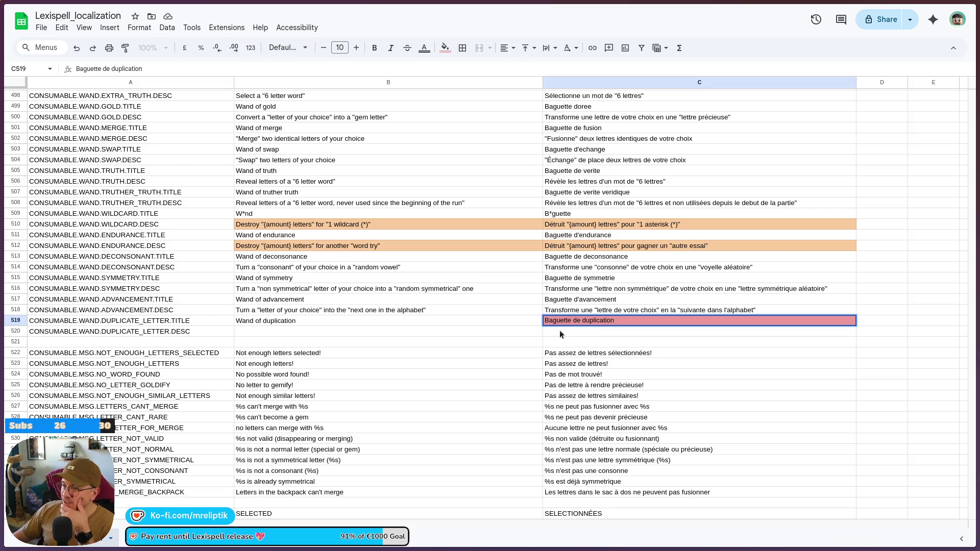
{"action": "key", "text": "Return"}
Start the English description in B520 with 'Duplicates'.
{"action": "left_click", "coordinate": [281, 330]}
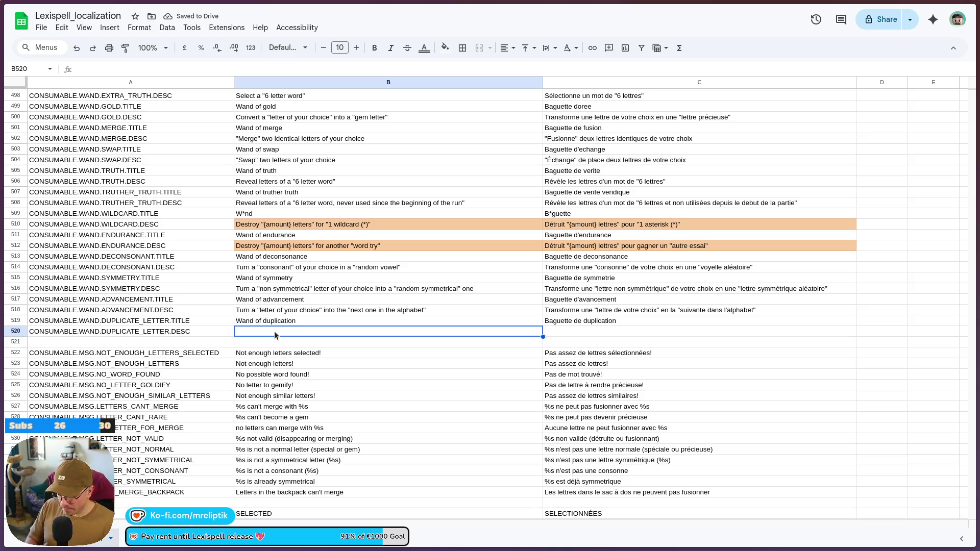
{"action": "type", "text": "Duplicates"}
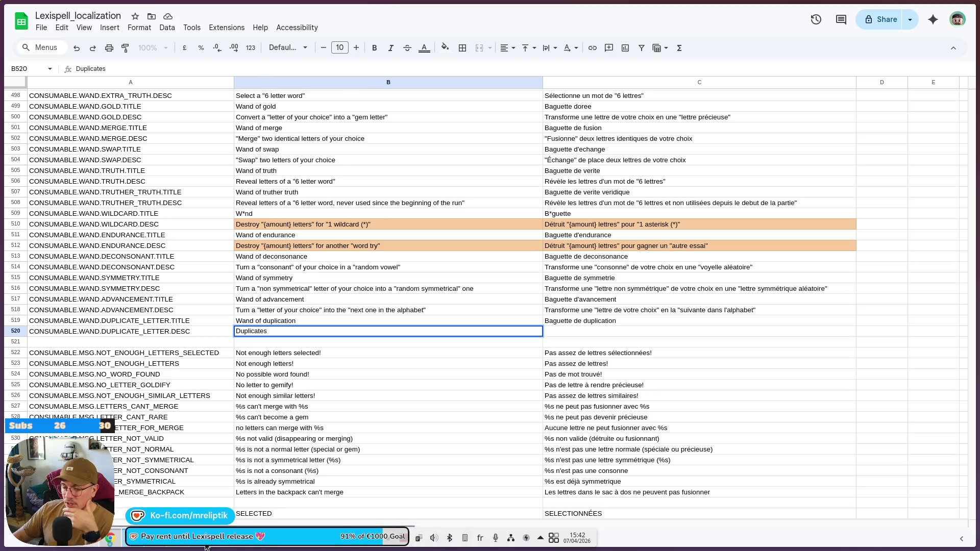
{"action": "key", "text": "alt+Tab"}
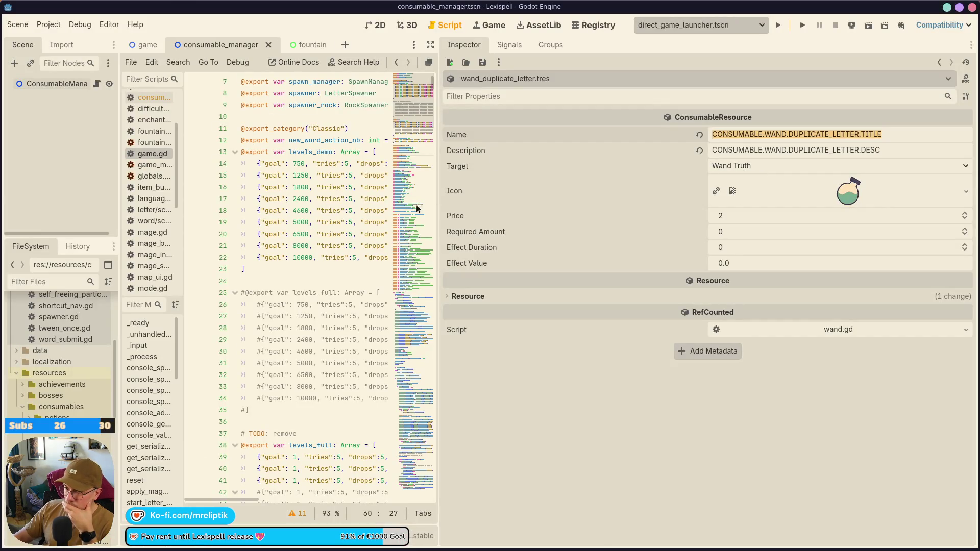
Quick-load the wand texture (search 'wa') as the wand's icon, then run the game.
{"action": "left_click", "coordinate": [966, 191]}
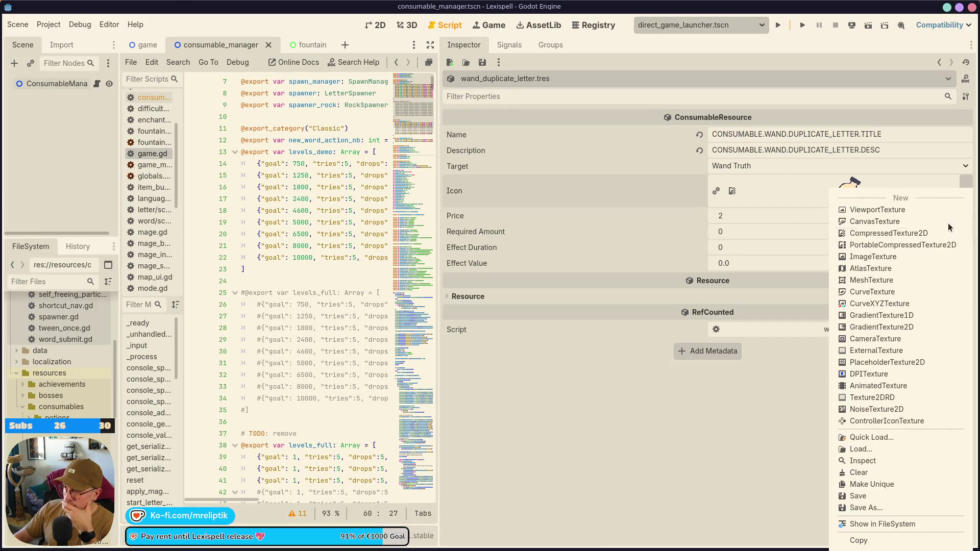
{"action": "left_click", "coordinate": [888, 438]}
{"action": "type", "text": "wa"}
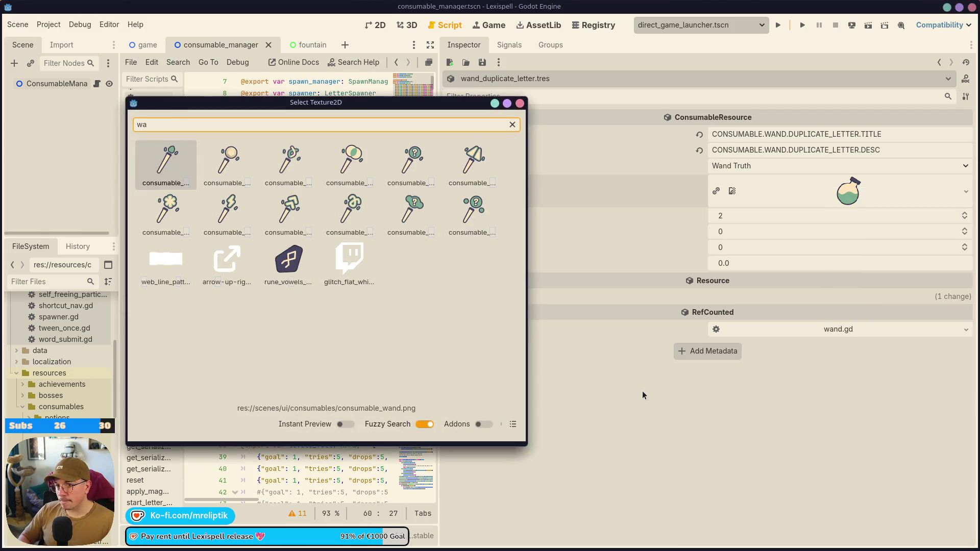
{"action": "double_click", "coordinate": [166, 164]}
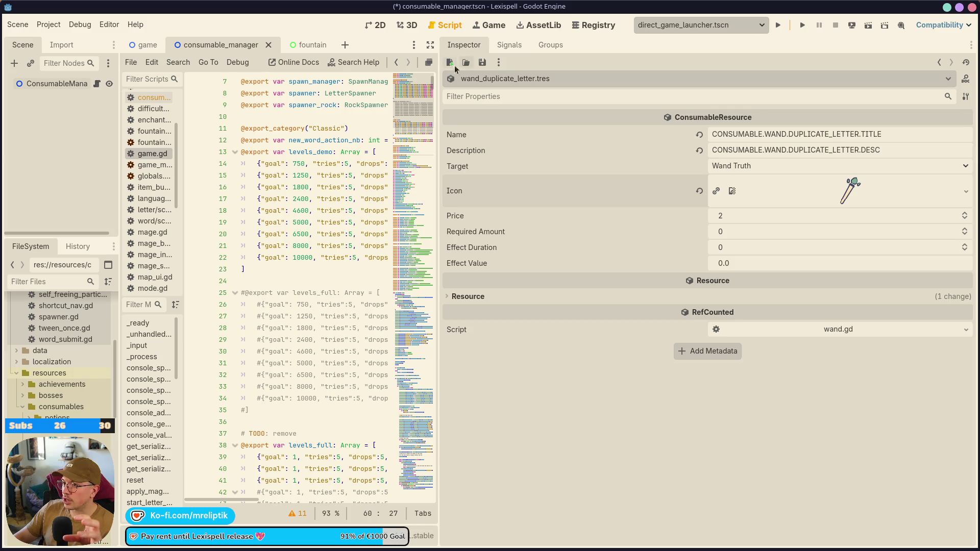
{"action": "left_click_drag", "start_coordinate": [439, 60], "coordinate": [653, 60]}
{"action": "left_click", "coordinate": [802, 25]}
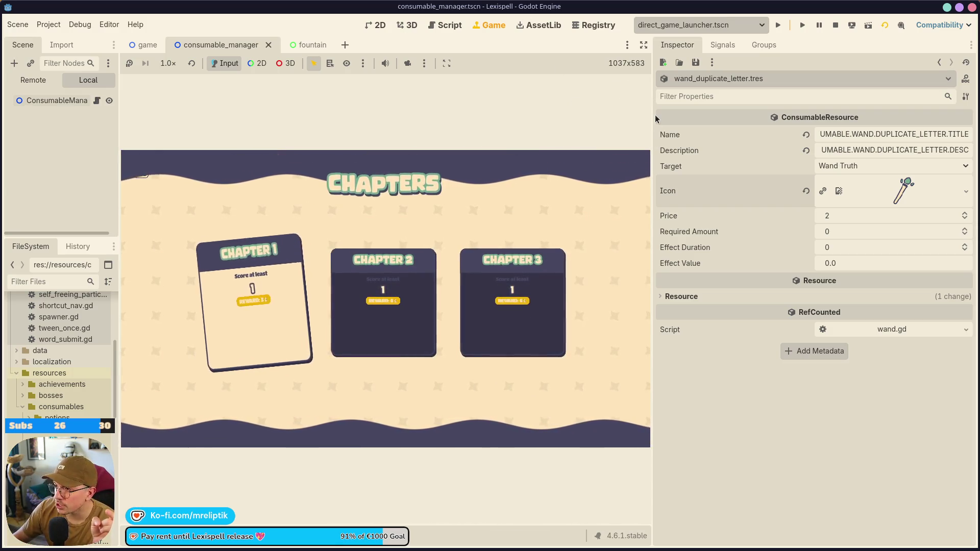
Enlarge the game view, play Chapter 1, then open the fountain scene in 2D.
{"action": "left_click_drag", "start_coordinate": [651, 117], "coordinate": [788, 118]}
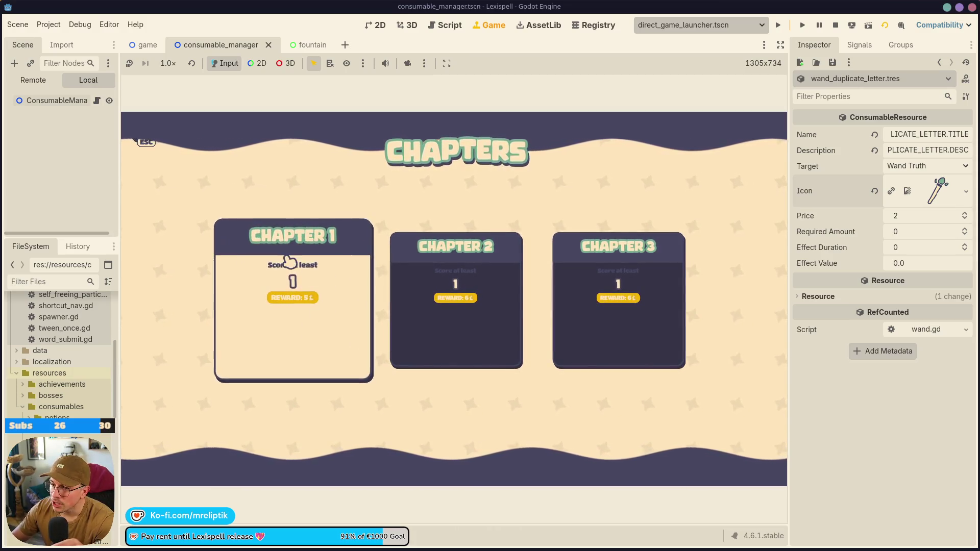
{"action": "left_click", "coordinate": [286, 258]}
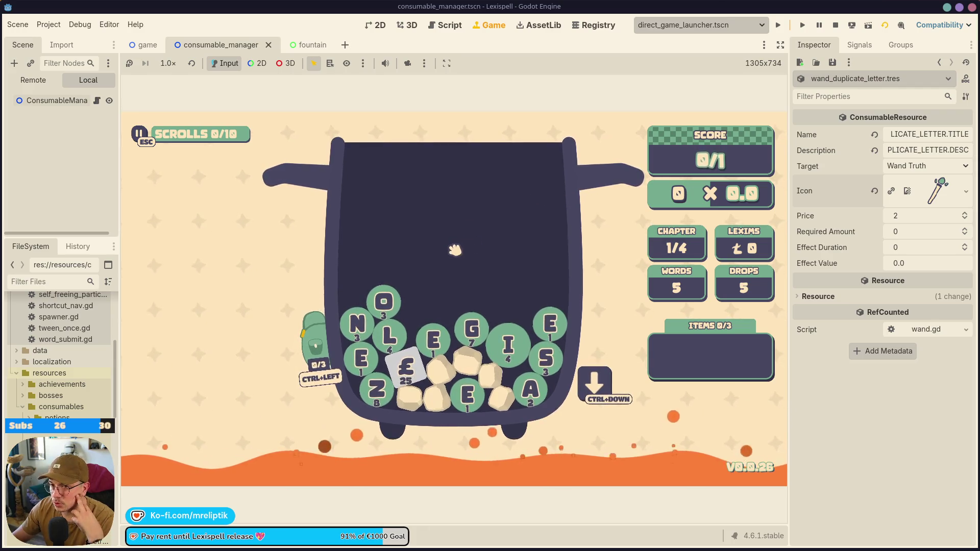
{"action": "left_click", "coordinate": [303, 45]}
{"action": "left_click", "coordinate": [380, 25]}
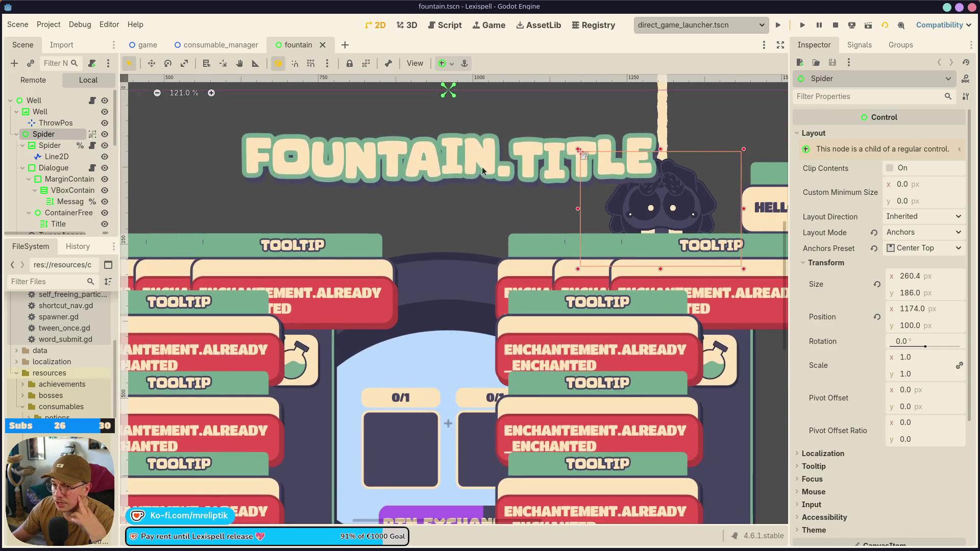
Bring the fountain scene into view and preview its text in English.
{"action": "scroll", "coordinate": [423, 174], "scroll_direction": "down", "scroll_amount": 3}
{"action": "left_click_drag", "start_coordinate": [614, 225], "coordinate": [460, 77]}
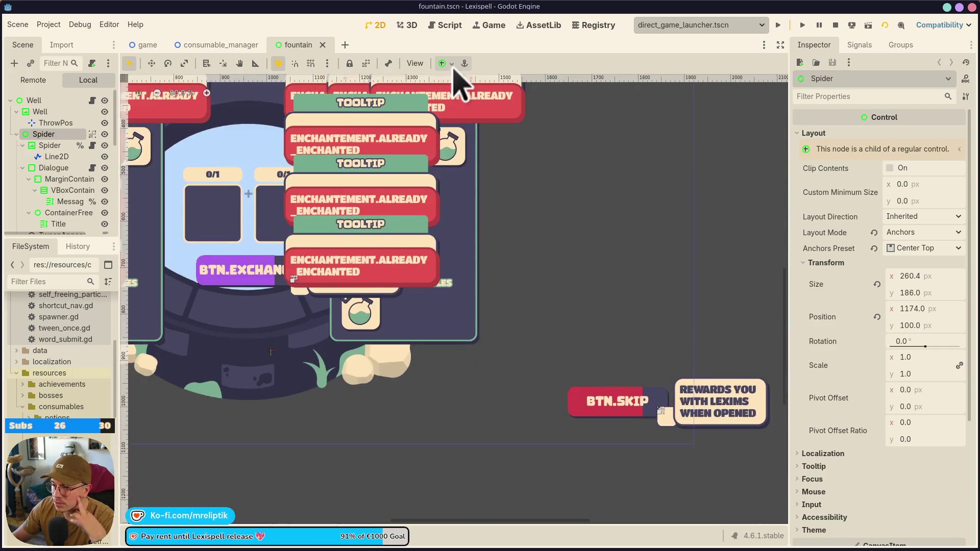
{"action": "scroll", "coordinate": [591, 376], "scroll_direction": "down", "scroll_amount": 2}
{"action": "scroll", "coordinate": [483, 360], "scroll_direction": "up", "scroll_amount": 1}
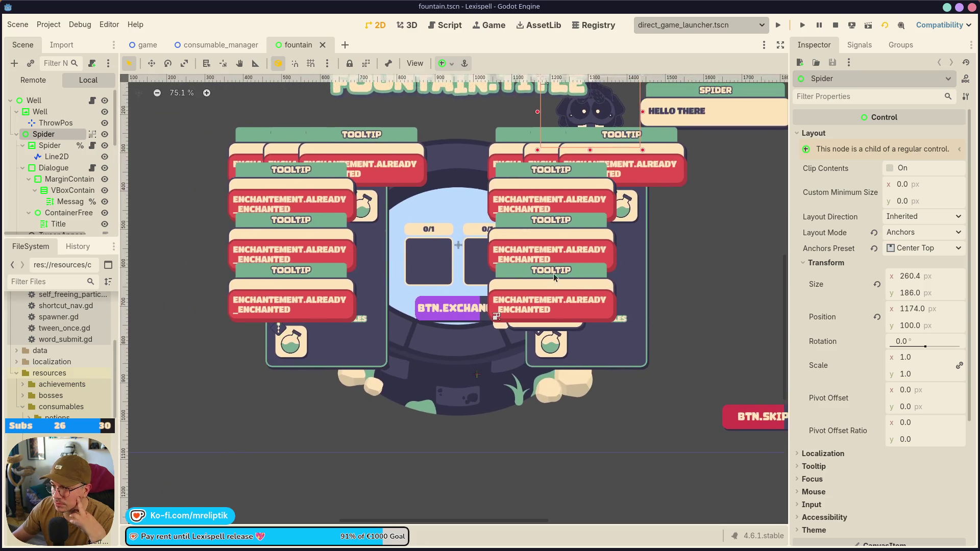
{"action": "scroll", "coordinate": [553, 274], "scroll_direction": "up", "scroll_amount": 3}
{"action": "scroll", "coordinate": [566, 289], "scroll_direction": "down", "scroll_amount": 3}
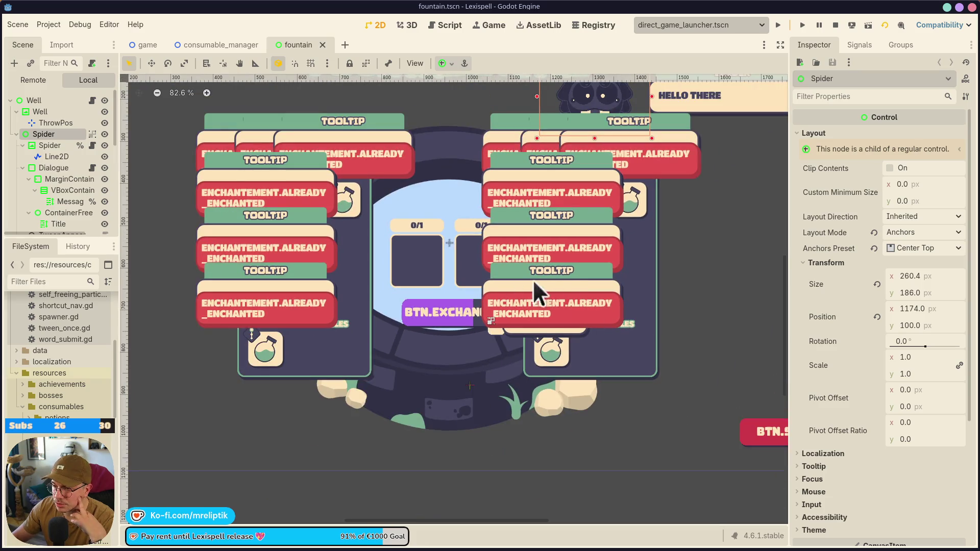
{"action": "scroll", "coordinate": [534, 281], "scroll_direction": "up", "scroll_amount": 11}
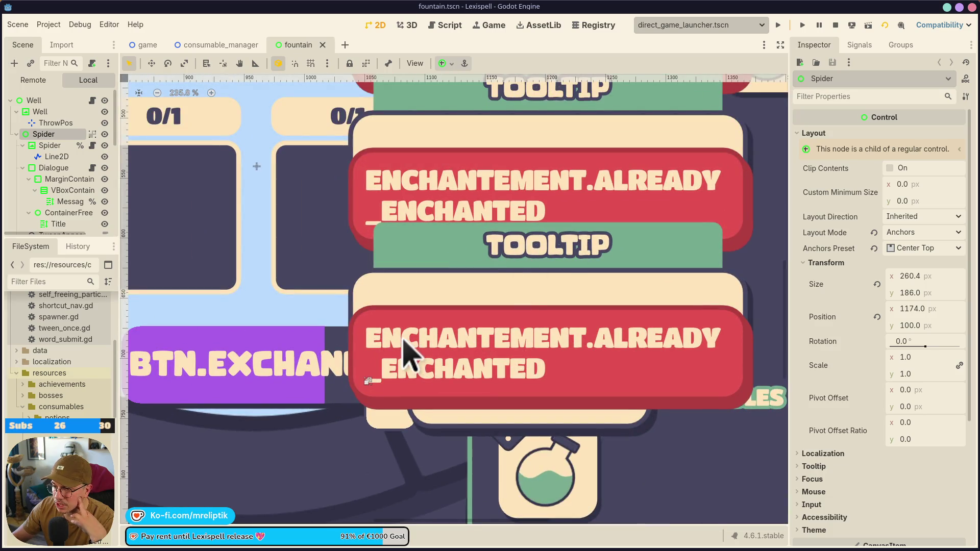
{"action": "scroll", "coordinate": [555, 353], "scroll_direction": "down", "scroll_amount": 12}
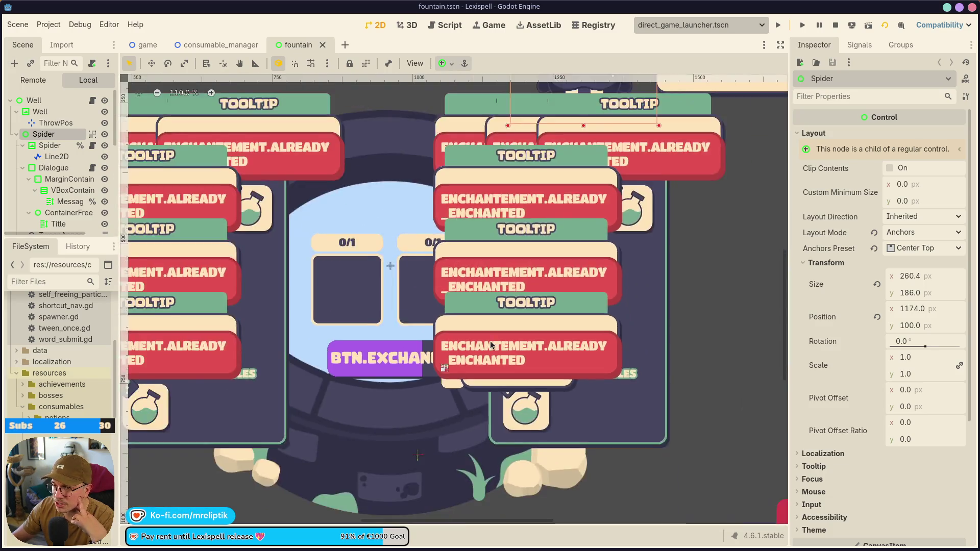
{"action": "scroll", "coordinate": [450, 358], "scroll_direction": "down", "scroll_amount": 4}
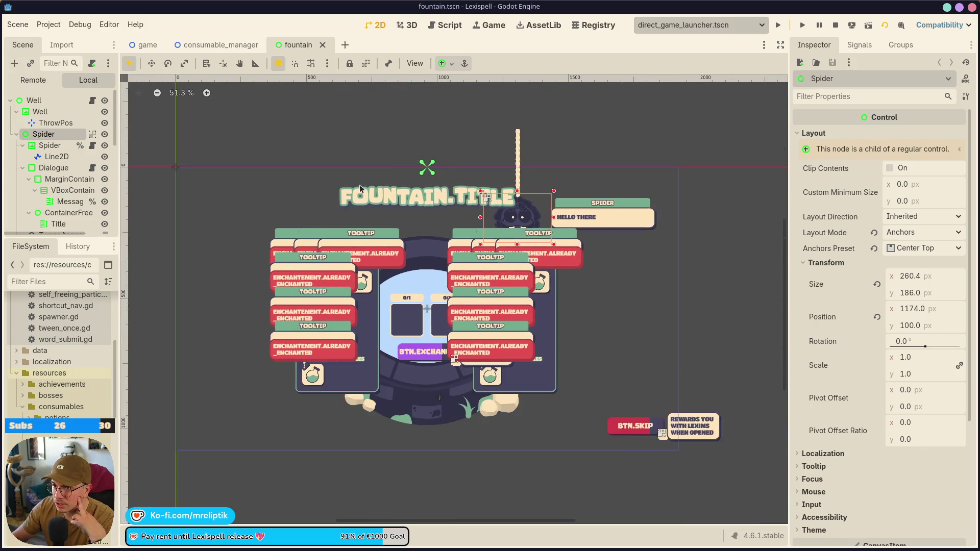
{"action": "scroll", "coordinate": [423, 303], "scroll_direction": "up", "scroll_amount": 3}
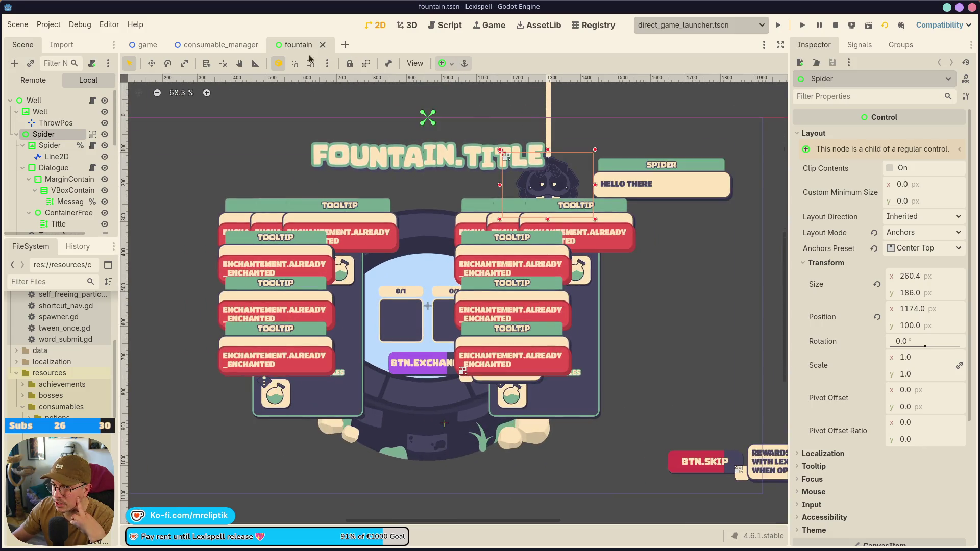
{"action": "left_click", "coordinate": [414, 64]}
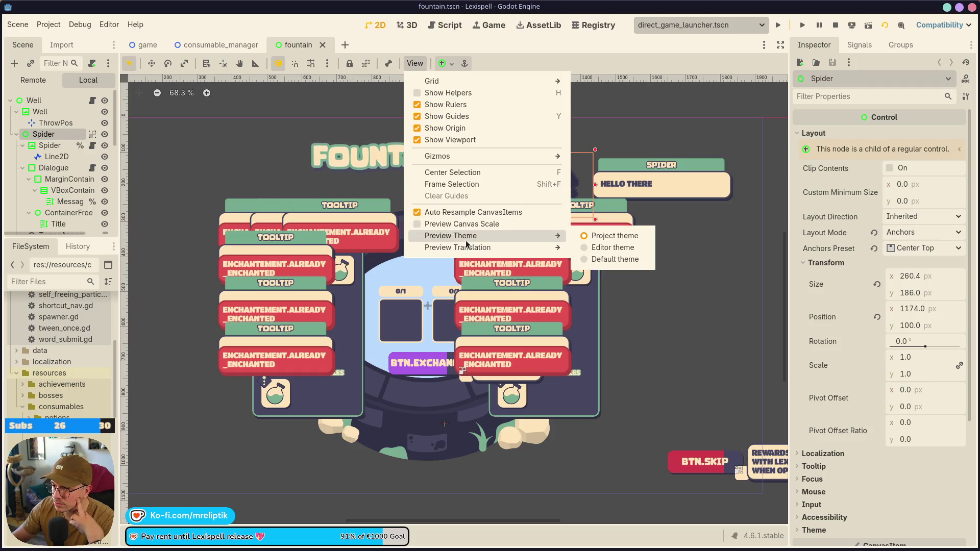
{"action": "left_click", "coordinate": [610, 264]}
{"action": "key", "text": "Escape"}
{"action": "key", "text": "Escape"}
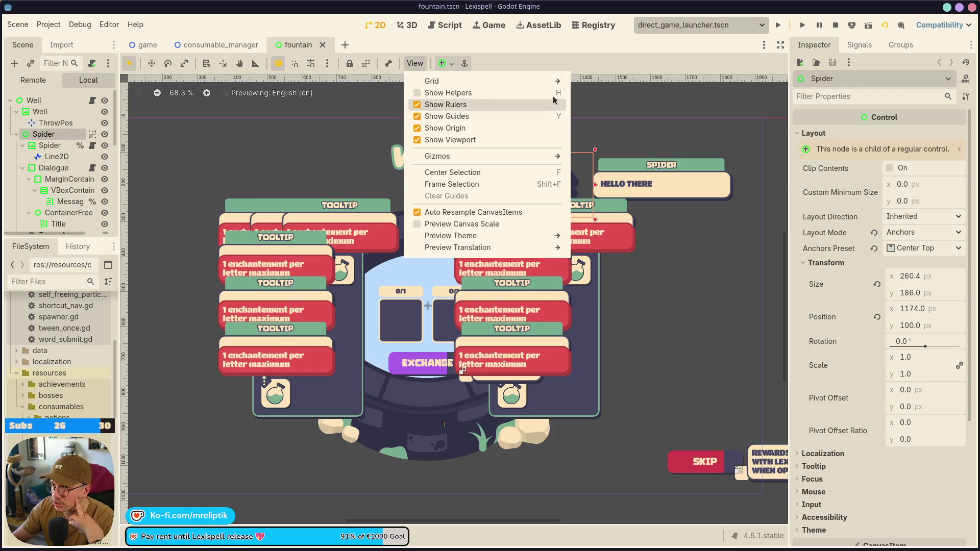
Switch the translation preview to French.
{"action": "scroll", "coordinate": [444, 377], "scroll_direction": "right", "scroll_amount": 5}
{"action": "mouse_move", "coordinate": [444, 377]}
{"action": "left_mouse_down"}
{"action": "mouse_move", "coordinate": [569, 335]}
{"action": "mouse_move", "coordinate": [581, 322]}
{"action": "left_mouse_up"}
{"action": "left_click", "coordinate": [451, 64]}
{"action": "left_click", "coordinate": [416, 63]}
{"action": "left_click", "coordinate": [415, 63]}
{"action": "mouse_move", "coordinate": [479, 247]}
{"action": "left_click", "coordinate": [609, 276]}
{"action": "left_click", "coordinate": [672, 306]}
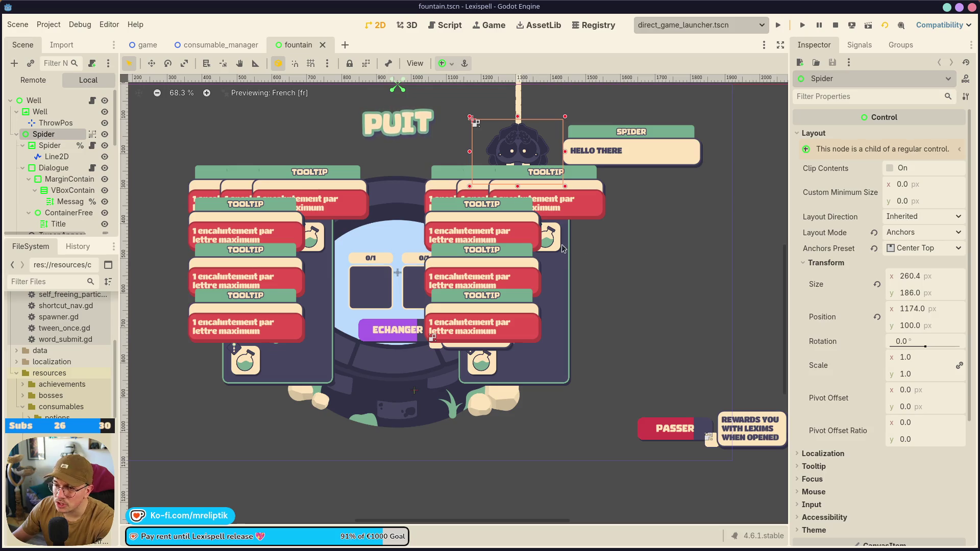
Set translation preview to None to show raw keys like FOUNTAIN.TITLE and BTN.SKIP.
{"action": "scroll", "coordinate": [398, 235], "scroll_direction": "up", "scroll_amount": 3}
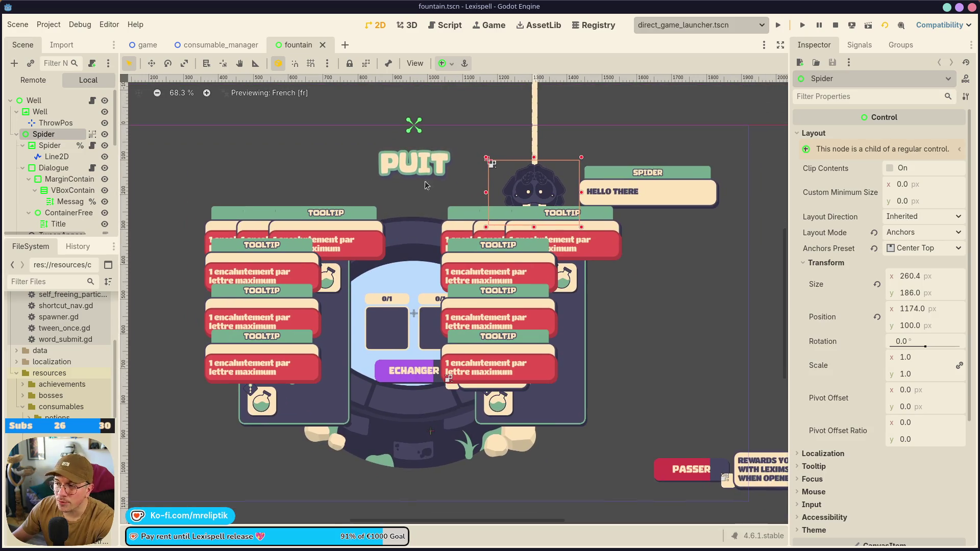
{"action": "left_click", "coordinate": [451, 64]}
{"action": "left_click", "coordinate": [415, 63]}
{"action": "left_click", "coordinate": [415, 63]}
{"action": "mouse_move", "coordinate": [473, 247]}
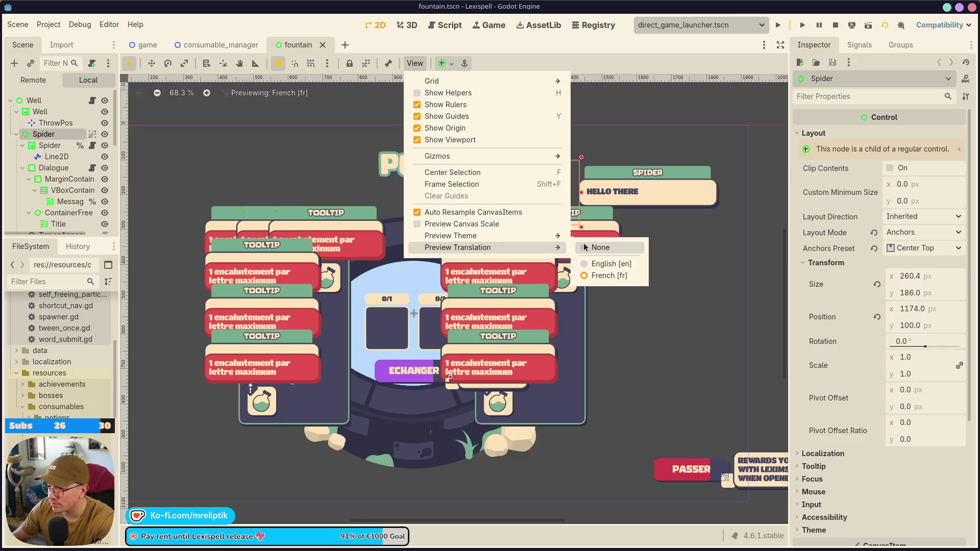
{"action": "left_click", "coordinate": [585, 247]}
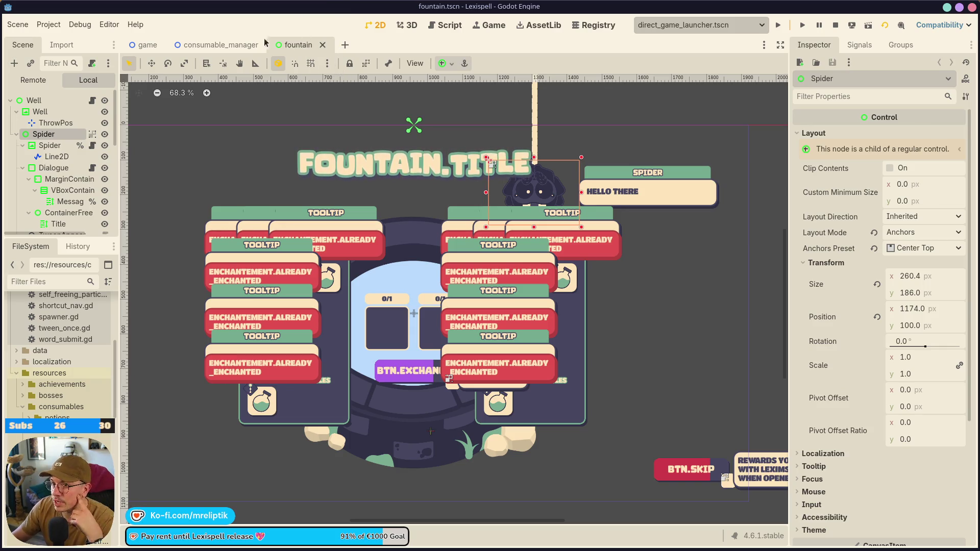
Return to the consumable_manager scene and the running game.
{"action": "left_click", "coordinate": [219, 45]}
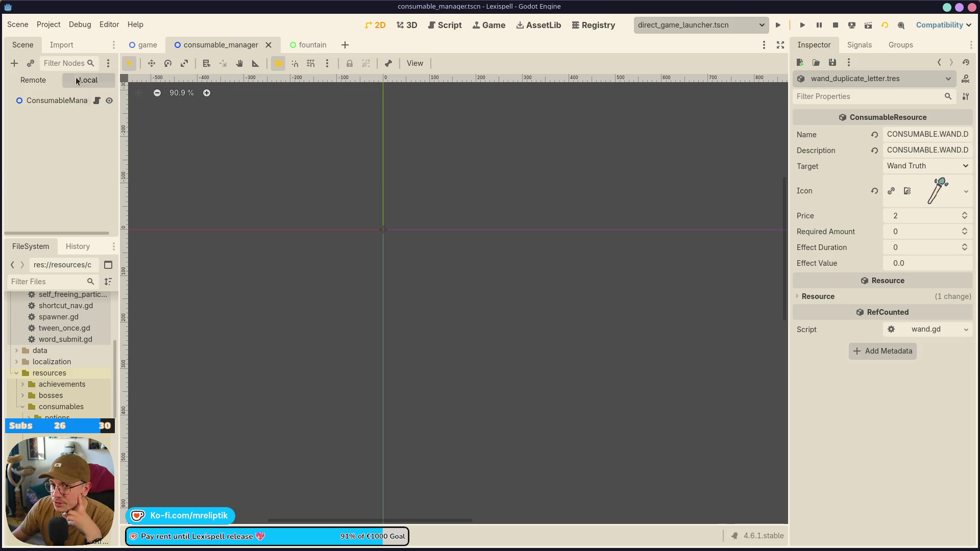
{"action": "left_click", "coordinate": [465, 25]}
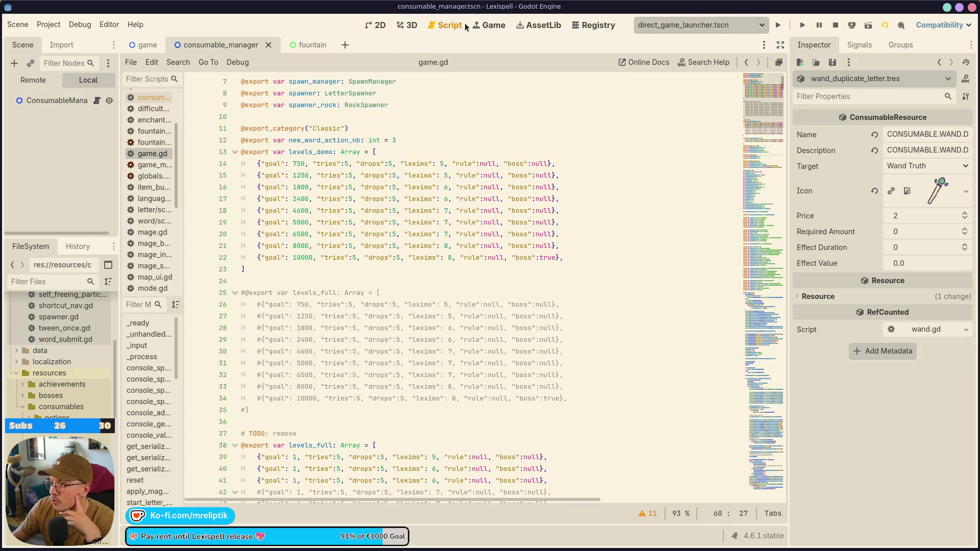
{"action": "left_click", "coordinate": [490, 27]}
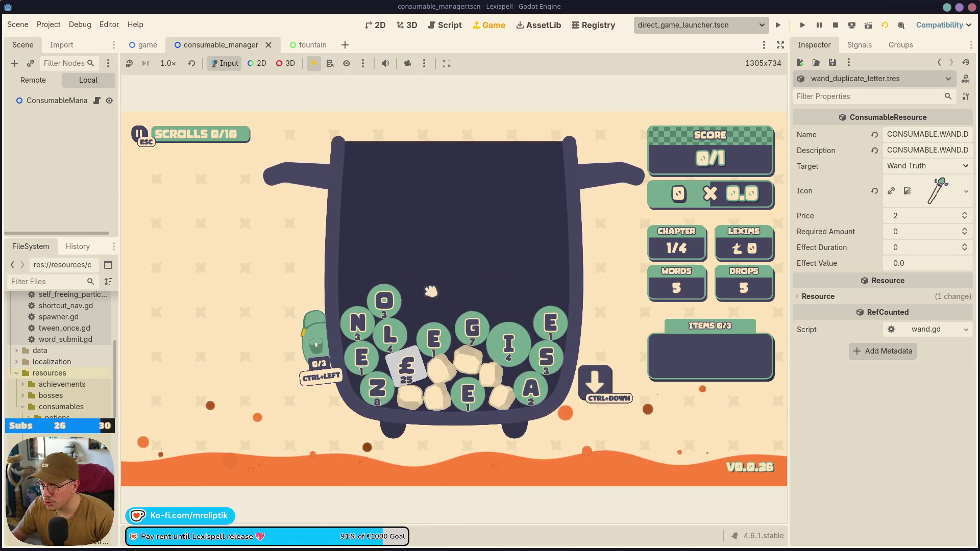
{"action": "key", "text": "alt+Tab"}
{"action": "key", "text": "alt+Tab"}
Check the debug panel, then use the Wand of Extra Truth and another wand.
{"action": "key", "text": "F1"}
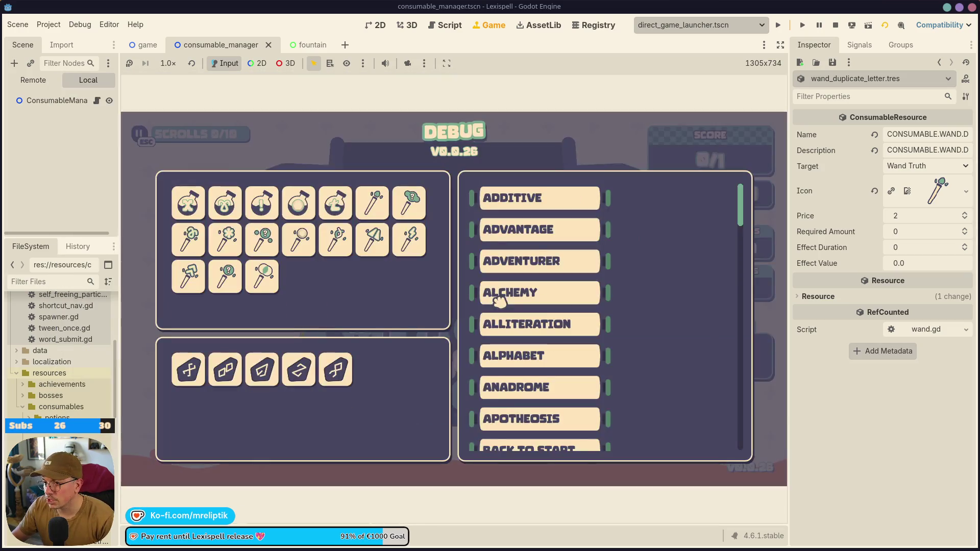
{"action": "mouse_move", "coordinate": [383, 209]}
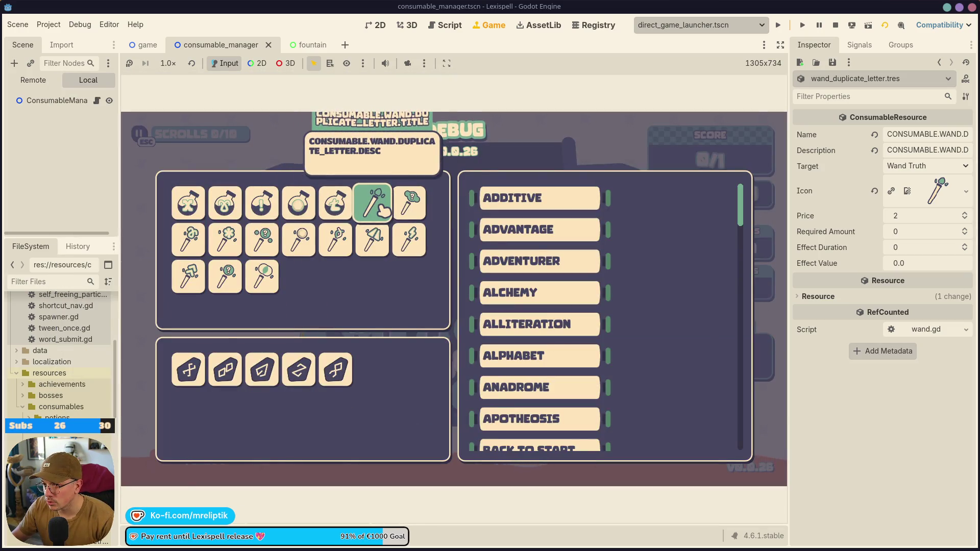
{"action": "mouse_move", "coordinate": [430, 202]}
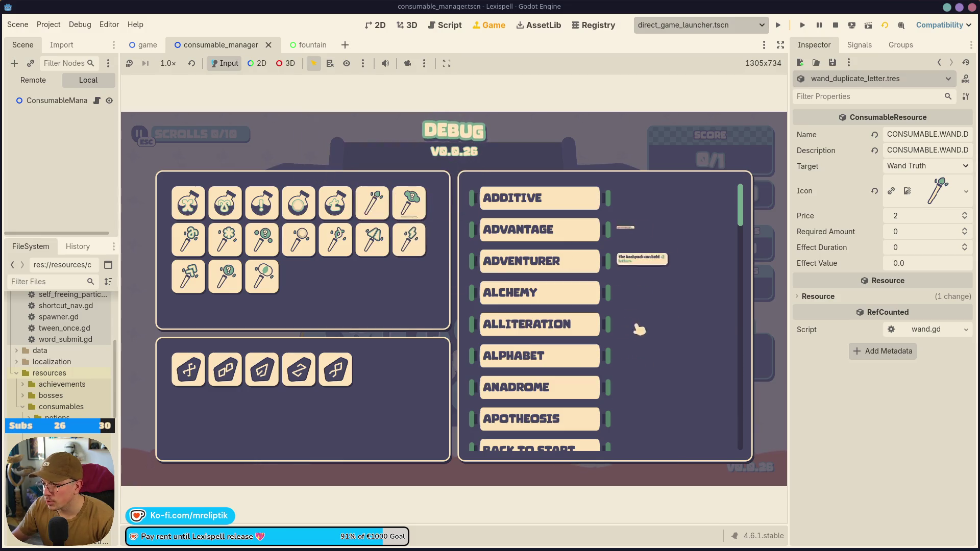
{"action": "mouse_move", "coordinate": [723, 391]}
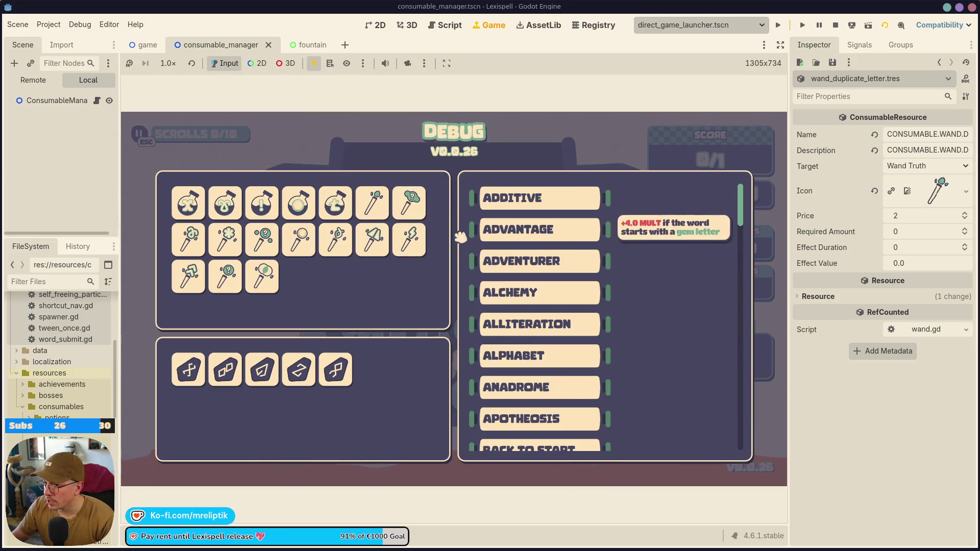
{"action": "key", "text": "F1"}
{"action": "left_click", "coordinate": [732, 362]}
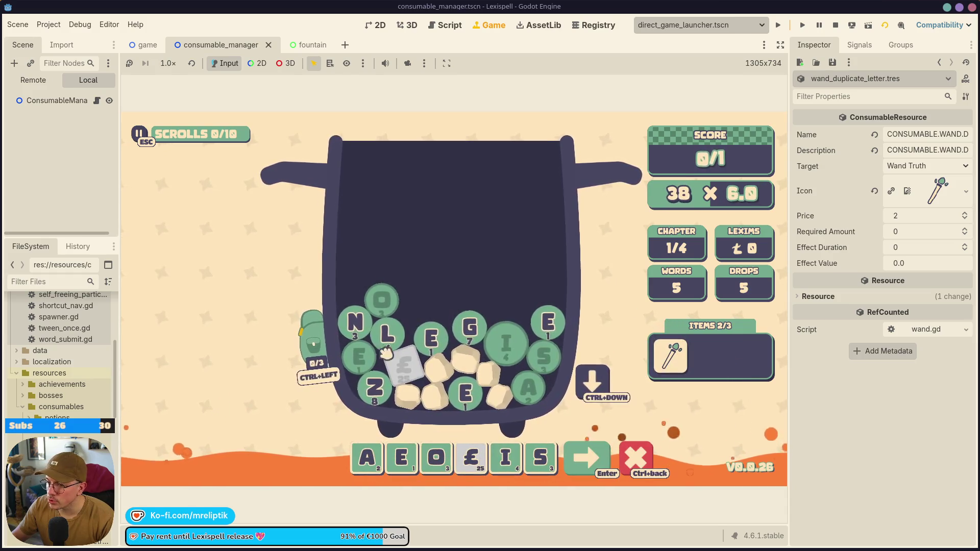
{"action": "left_click", "coordinate": [671, 356]}
Spawn a Wand of Gold from the debug panel, target an E, then cancel it.
{"action": "key", "text": "F1"}
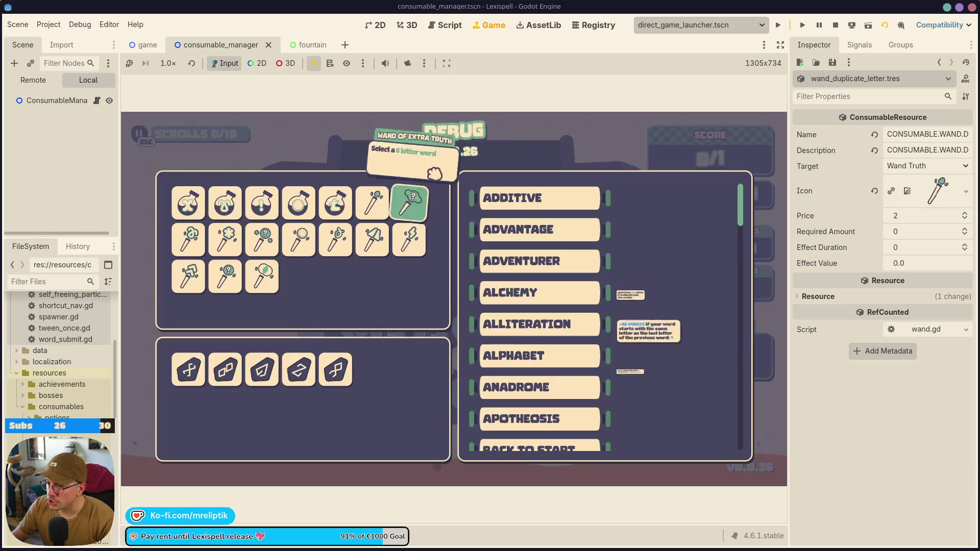
{"action": "left_click", "coordinate": [300, 239]}
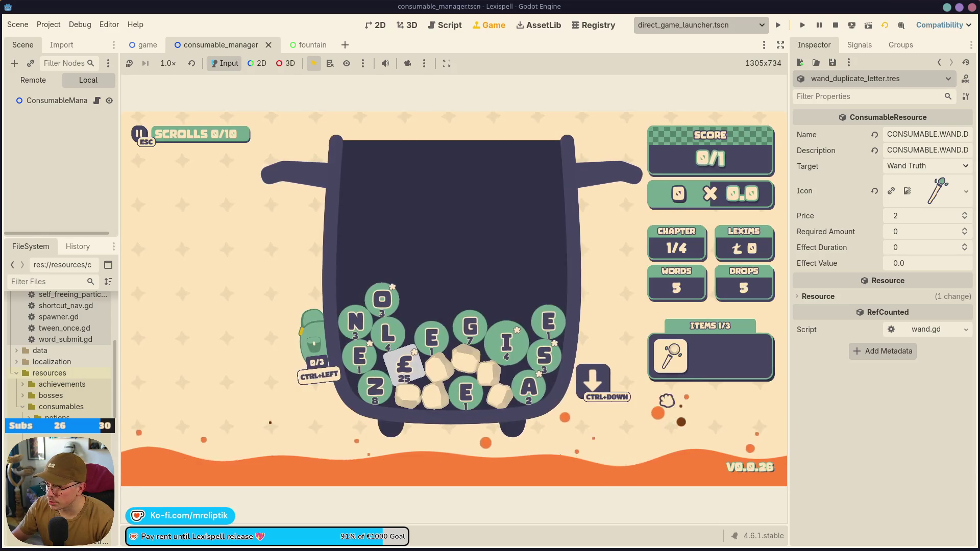
{"action": "left_click", "coordinate": [431, 337]}
{"action": "key", "text": "Escape"}
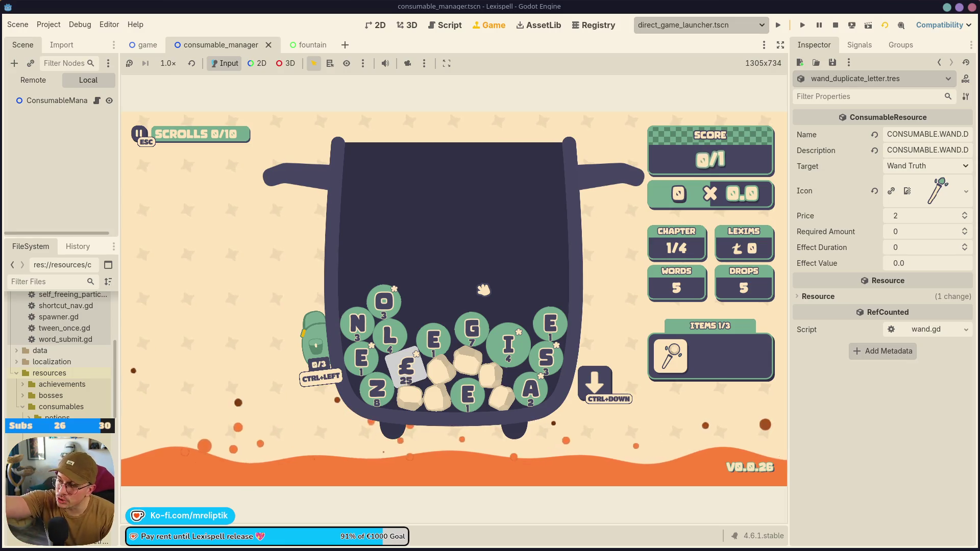
Spawn two E letters into the cauldron with the dev console's letter command.
{"action": "key", "text": "grave"}
{"action": "type", "text": "le E"}
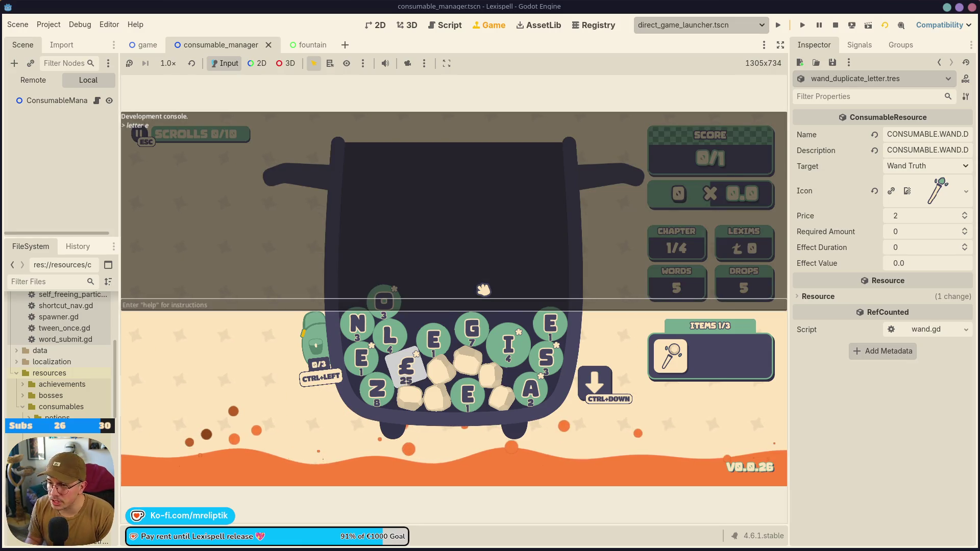
{"action": "key", "text": "Return"}
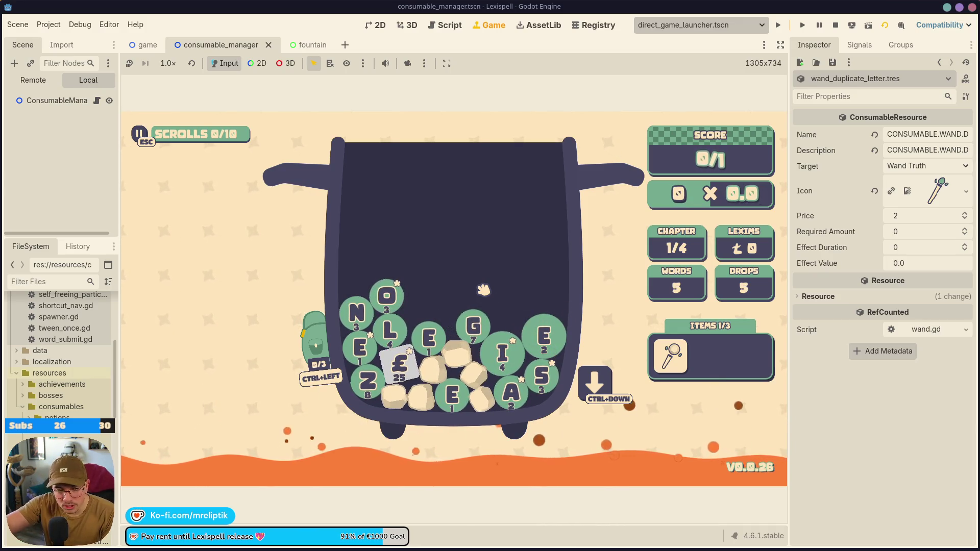
{"action": "key", "text": "grave"}
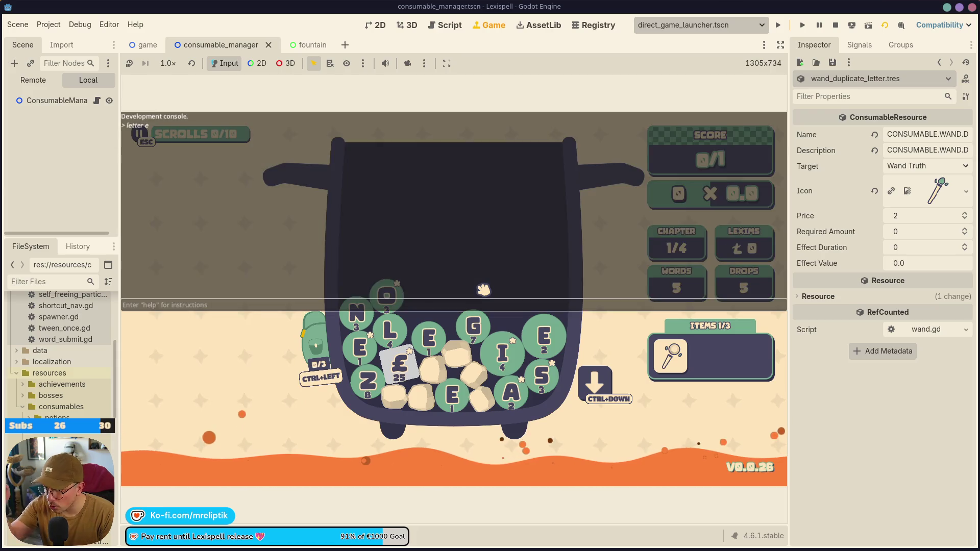
{"action": "type", "text": "letter e"}
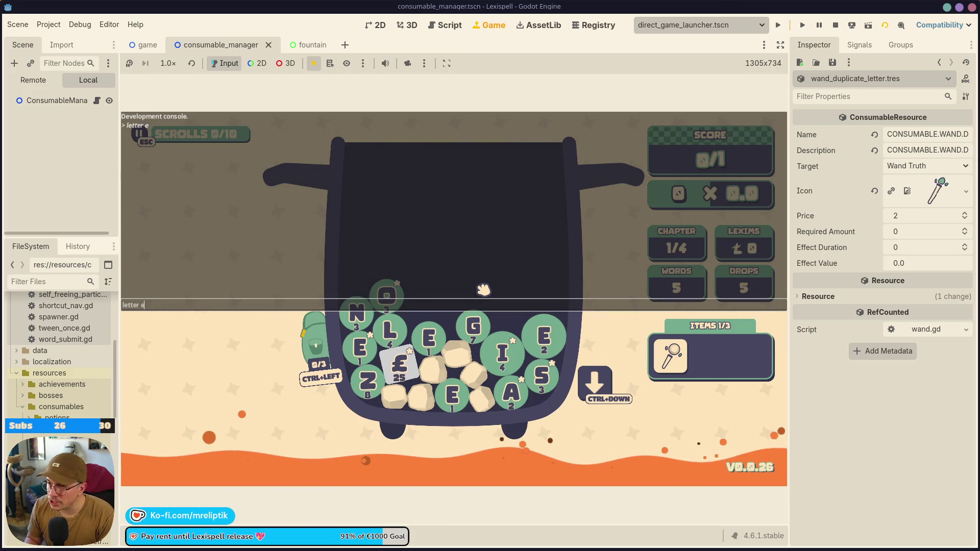
{"action": "key", "text": "Return"}
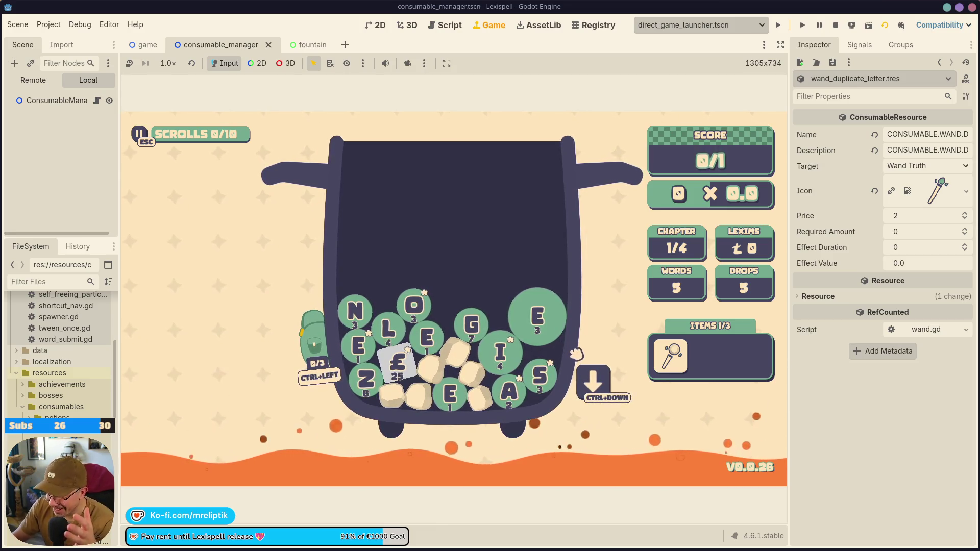
Build the word ENE with the large E letter, then clear it back.
{"action": "left_click", "coordinate": [420, 341]}
{"action": "left_click", "coordinate": [421, 342]}
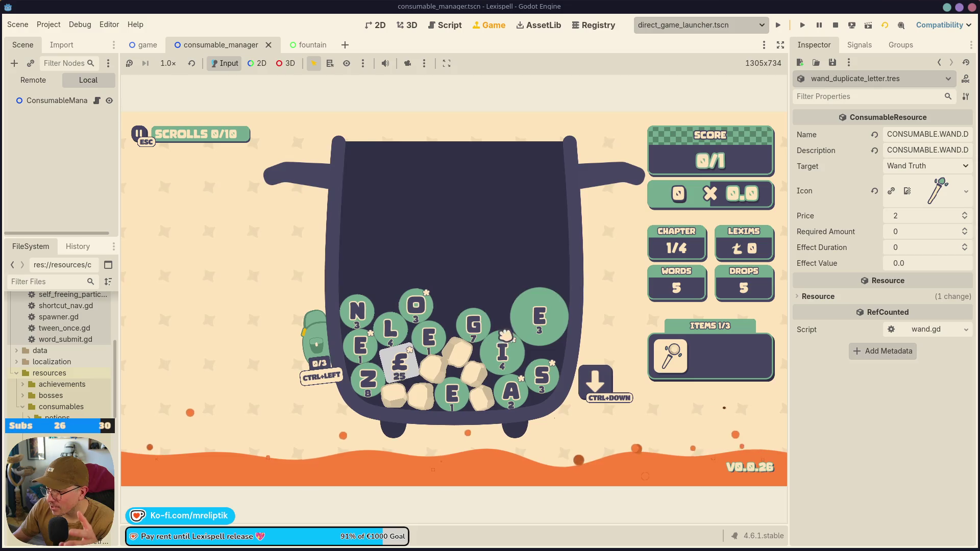
{"action": "left_click", "coordinate": [434, 341]}
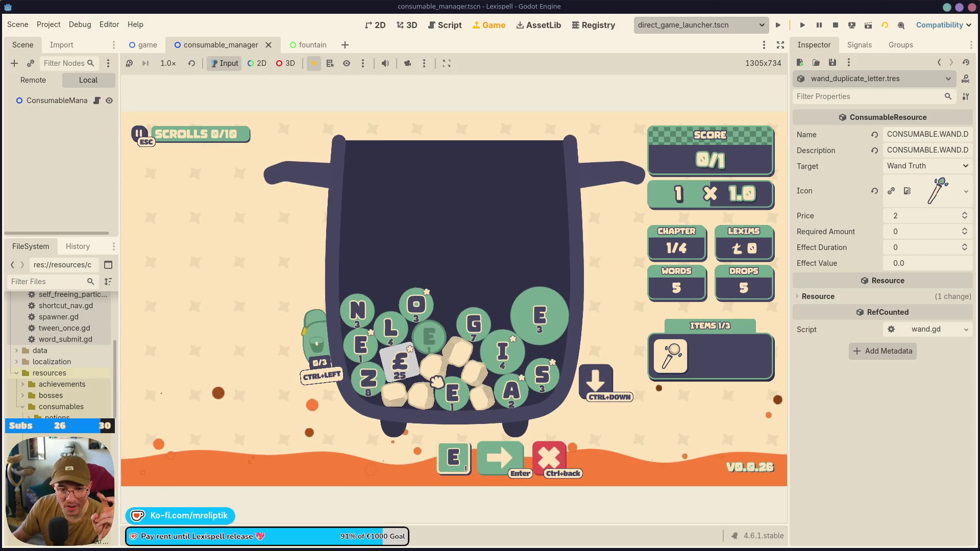
{"action": "left_click", "coordinate": [429, 337]}
{"action": "left_click", "coordinate": [428, 337]}
{"action": "left_click", "coordinate": [358, 308]}
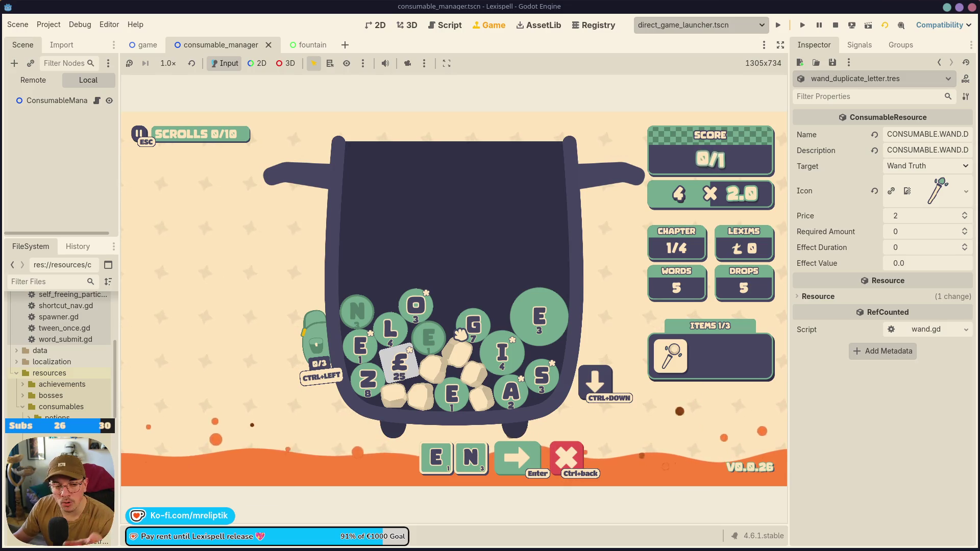
{"action": "left_click", "coordinate": [551, 332]}
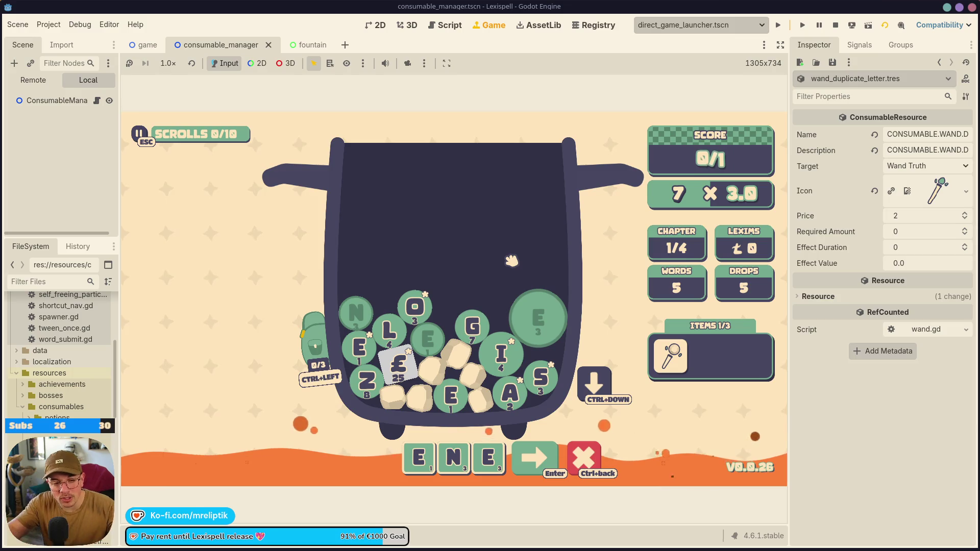
{"action": "left_click", "coordinate": [597, 470]}
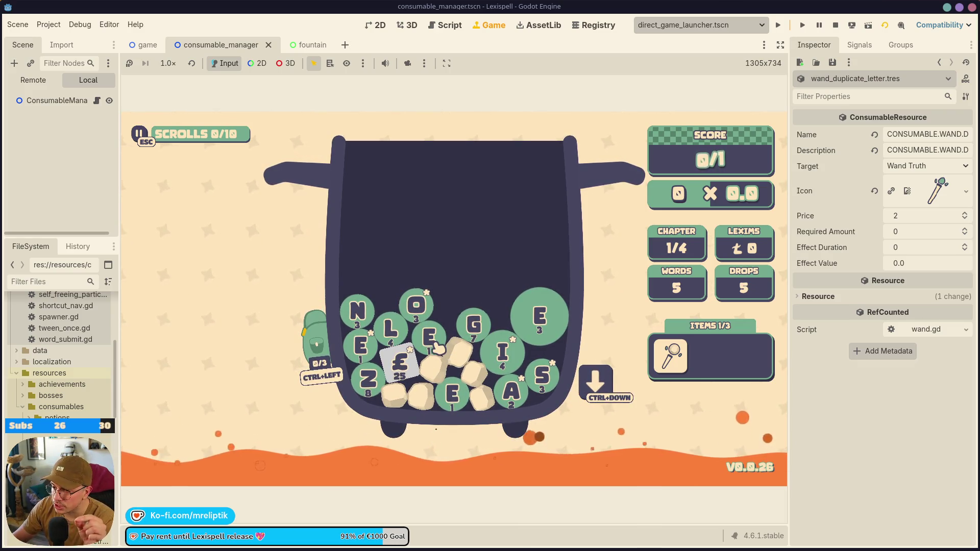
Start a new word E-N, then bring up the localization spreadsheet.
{"action": "left_click", "coordinate": [435, 342]}
{"action": "left_click", "coordinate": [358, 321]}
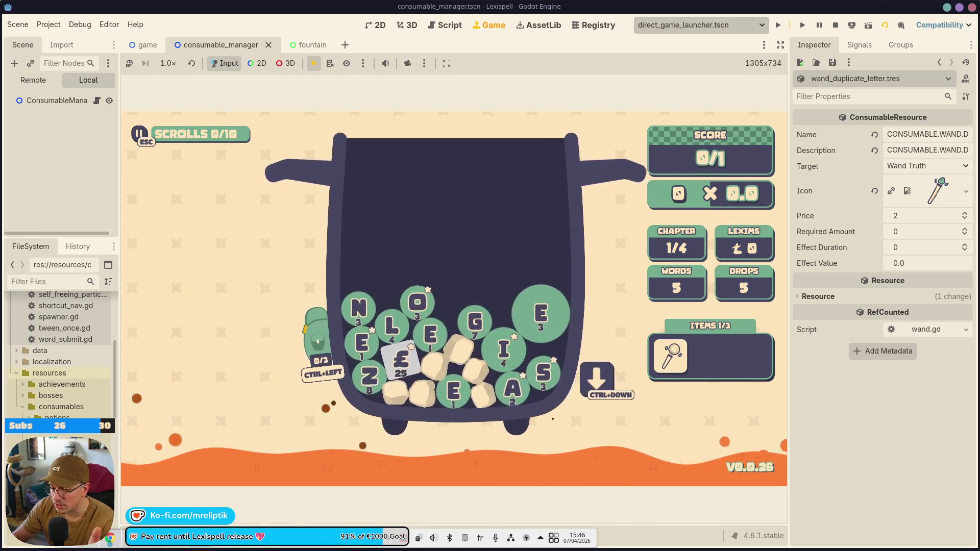
{"action": "key", "text": "alt+Tab"}
{"action": "left_click", "coordinate": [129, 545]}
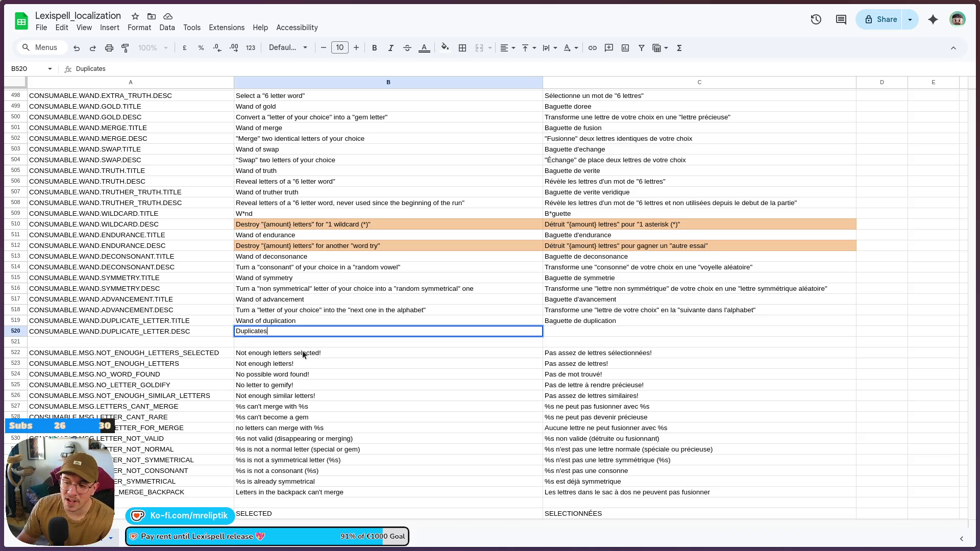
Scroll up the Lexispell_localization sheet to review the duplication wand rows.
{"action": "scroll", "coordinate": [668, 233], "scroll_direction": "up", "scroll_amount": 5}
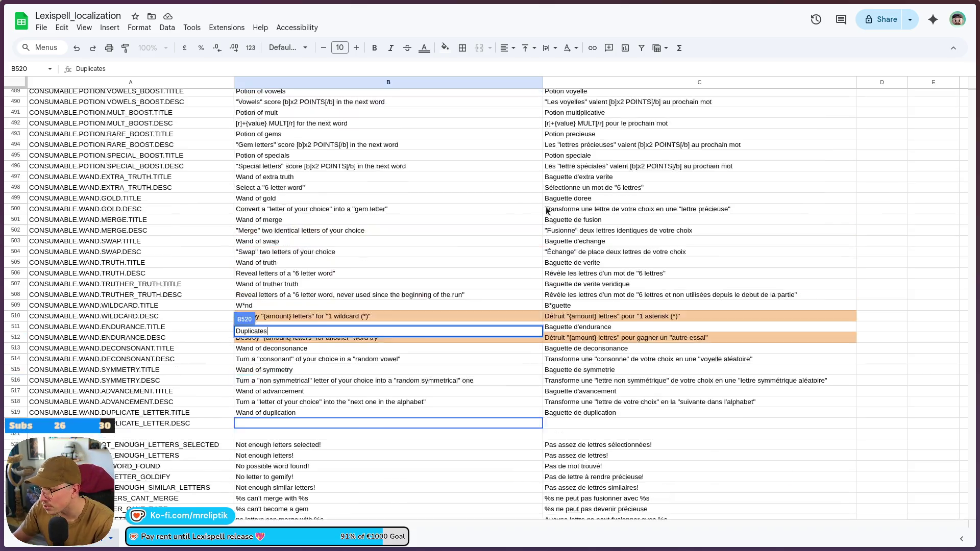
Open the French Wand of truth description in C506 and select the word Révèle.
{"action": "double_click", "coordinate": [549, 319]}
{"action": "left_click", "coordinate": [552, 319]}
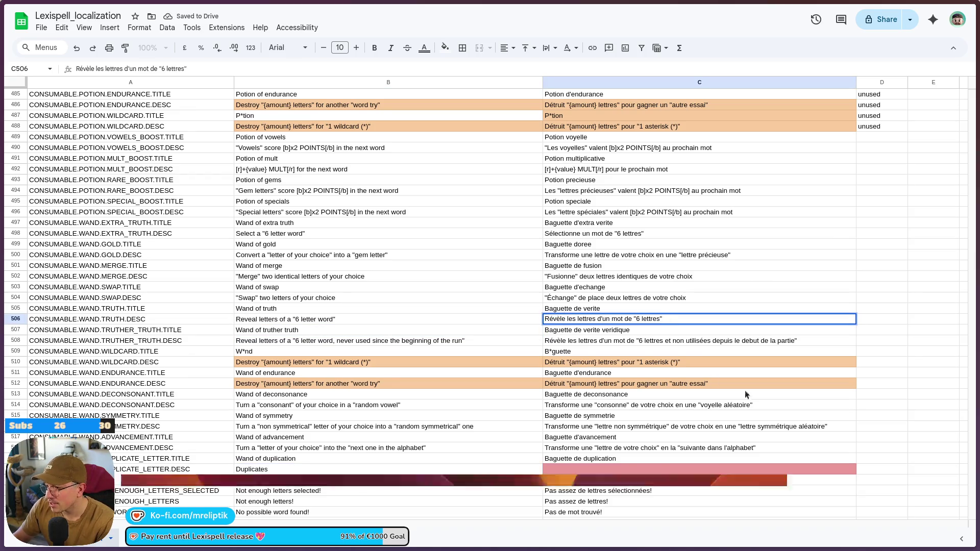
{"action": "double_click", "coordinate": [551, 309]}
{"action": "left_click", "coordinate": [564, 321]}
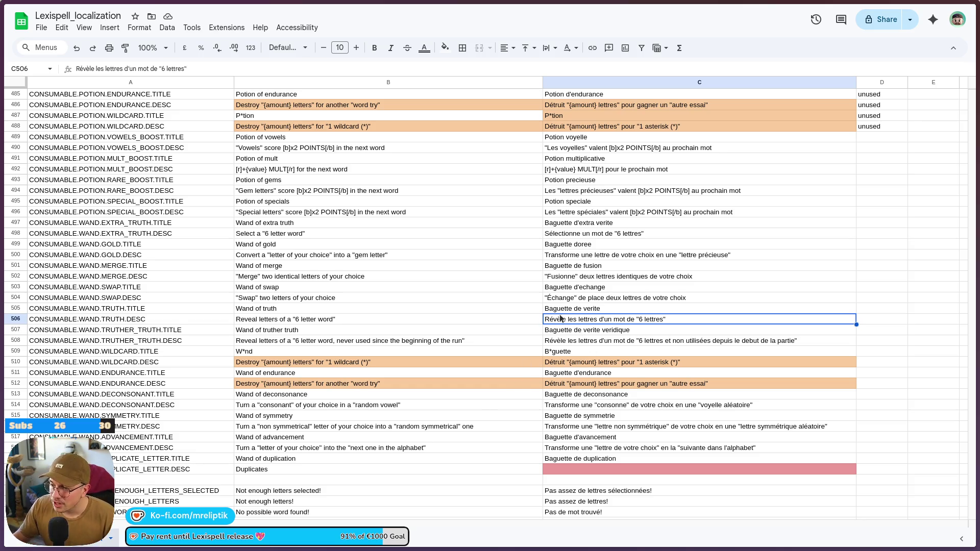
{"action": "double_click", "coordinate": [554, 319]}
{"action": "double_click", "coordinate": [560, 319]}
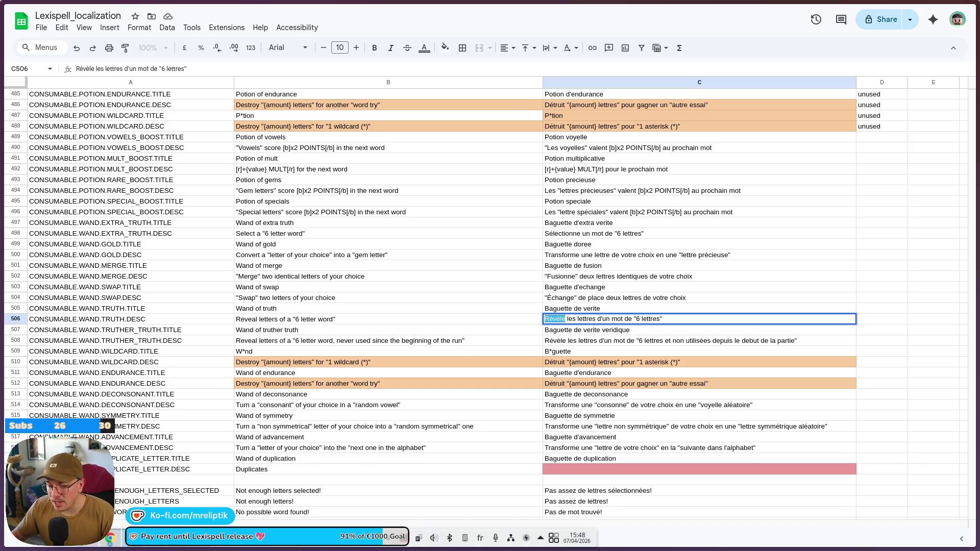
{"action": "key", "text": "alt+Tab"}
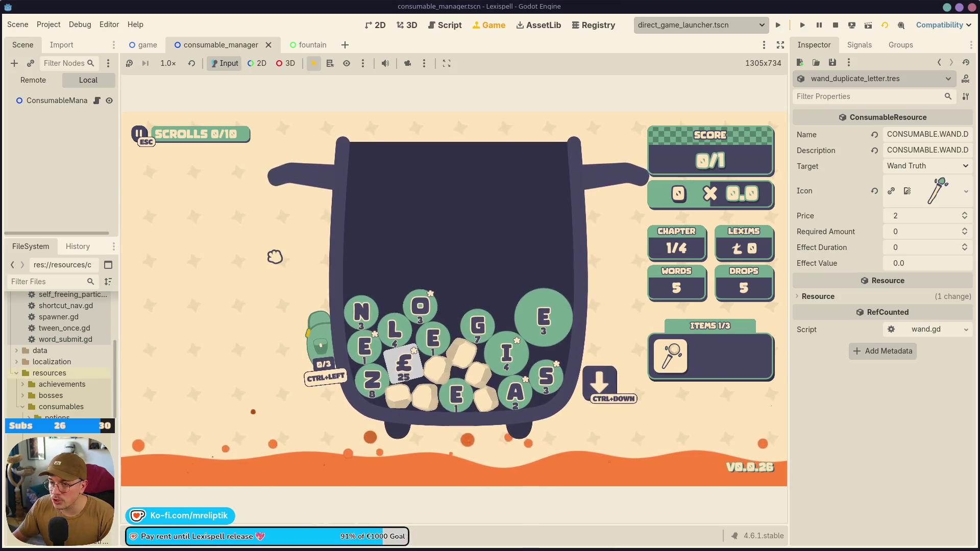
Add the Stochastic, Symmetry and Uncommon scrolls plus one more from the debug panel.
{"action": "key", "text": "F1"}
{"action": "scroll", "coordinate": [540, 287], "scroll_direction": "down", "scroll_amount": 10}
{"action": "left_click", "coordinate": [549, 360]}
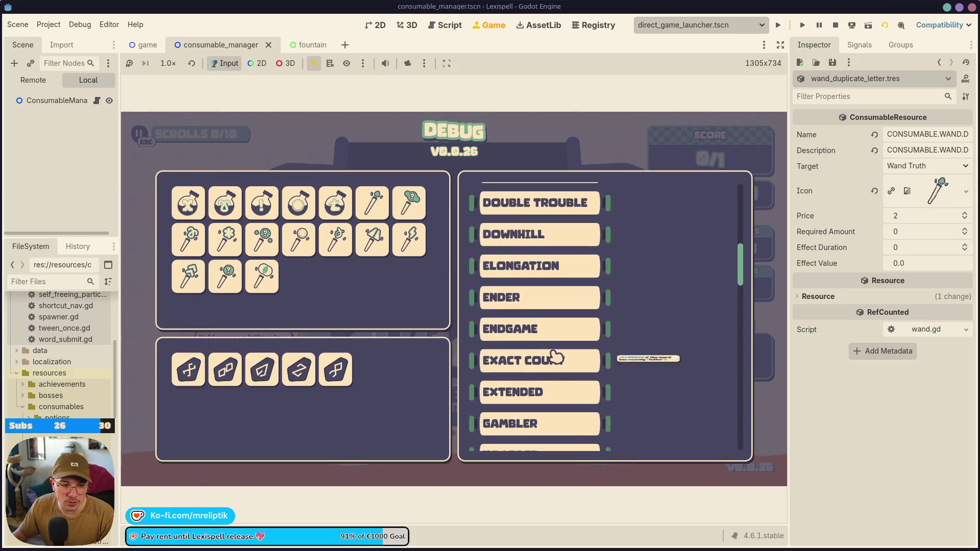
{"action": "scroll", "coordinate": [518, 335], "scroll_direction": "down", "scroll_amount": 12}
{"action": "scroll", "coordinate": [526, 317], "scroll_direction": "down", "scroll_amount": 7}
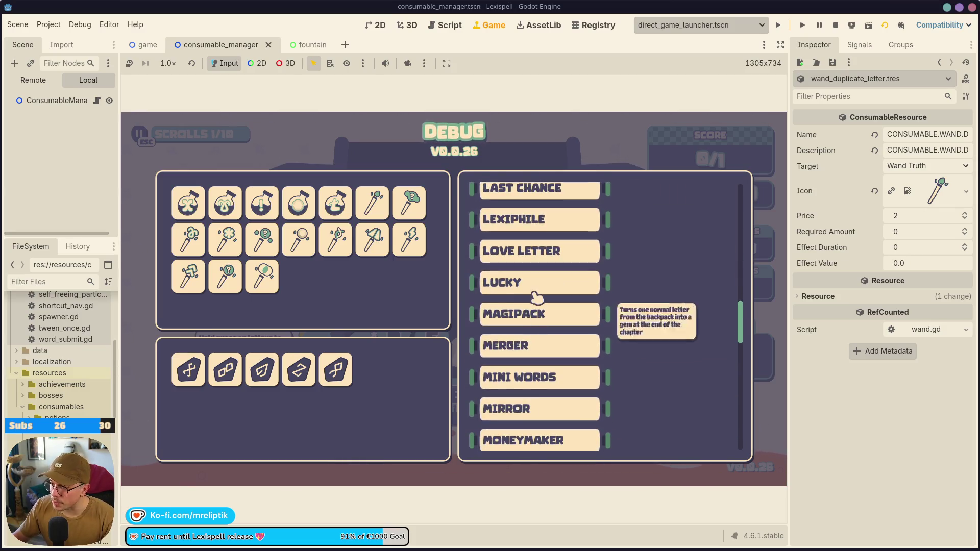
{"action": "scroll", "coordinate": [562, 352], "scroll_direction": "down", "scroll_amount": 15}
{"action": "left_click", "coordinate": [531, 307]}
{"action": "scroll", "coordinate": [533, 332], "scroll_direction": "down", "scroll_amount": 2}
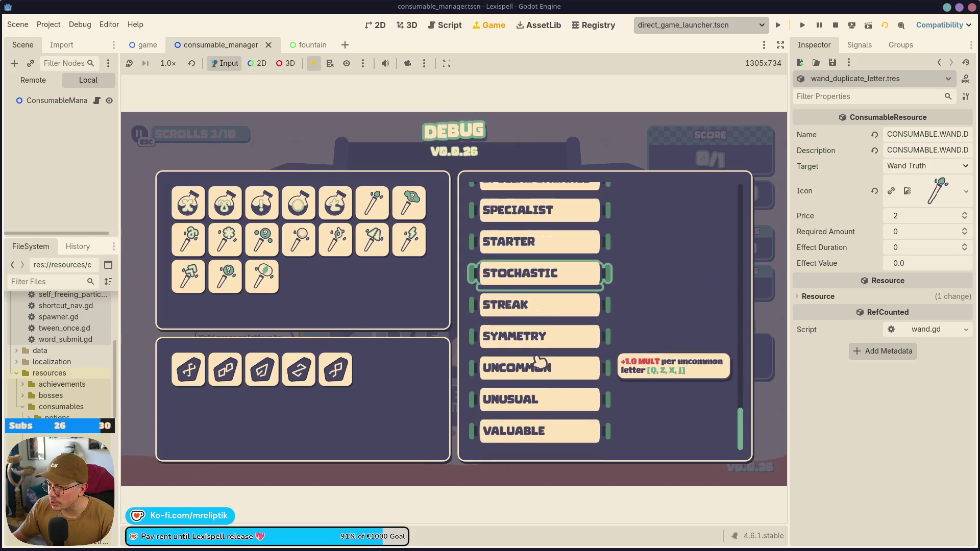
{"action": "double_click", "coordinate": [525, 333]}
{"action": "scroll", "coordinate": [541, 387], "scroll_direction": "down", "scroll_amount": 3}
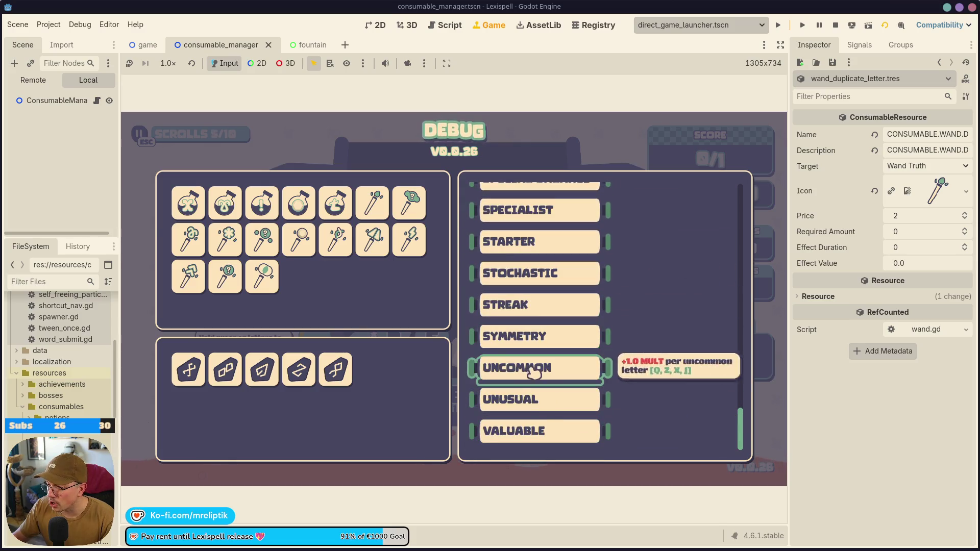
{"action": "left_click", "coordinate": [531, 368]}
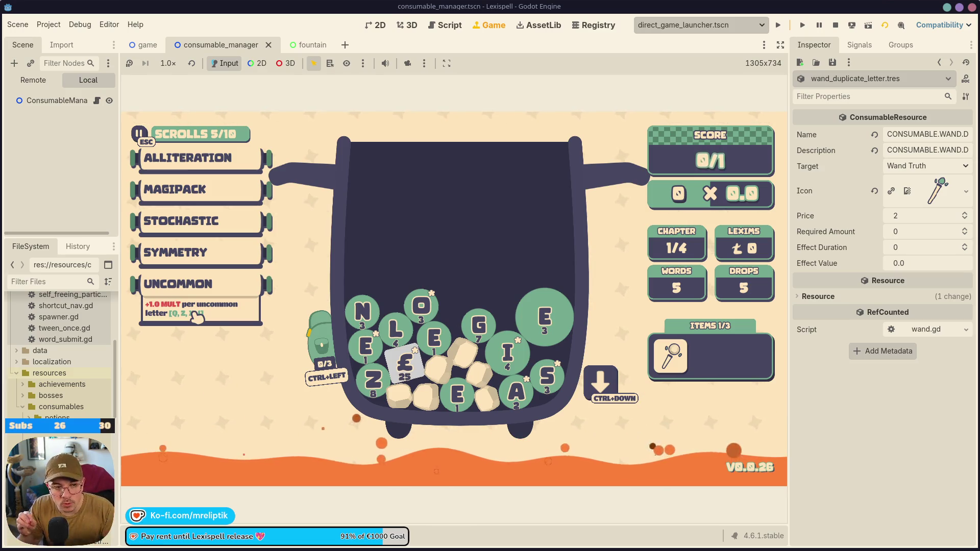
{"action": "mouse_move", "coordinate": [449, 395]}
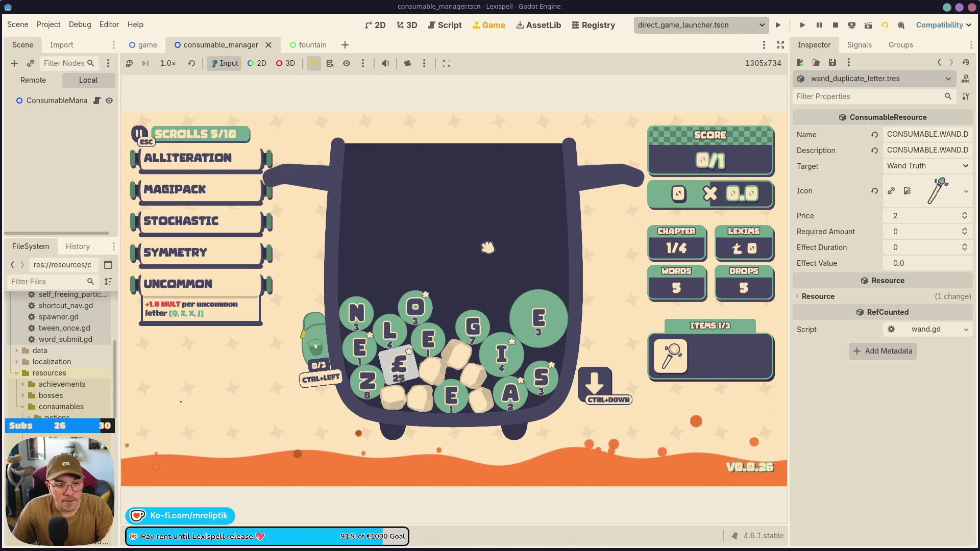
Drop down Lexispell's development console over the running game, showing the earlier 'letter e' commands.
{"action": "key", "text": "grave"}
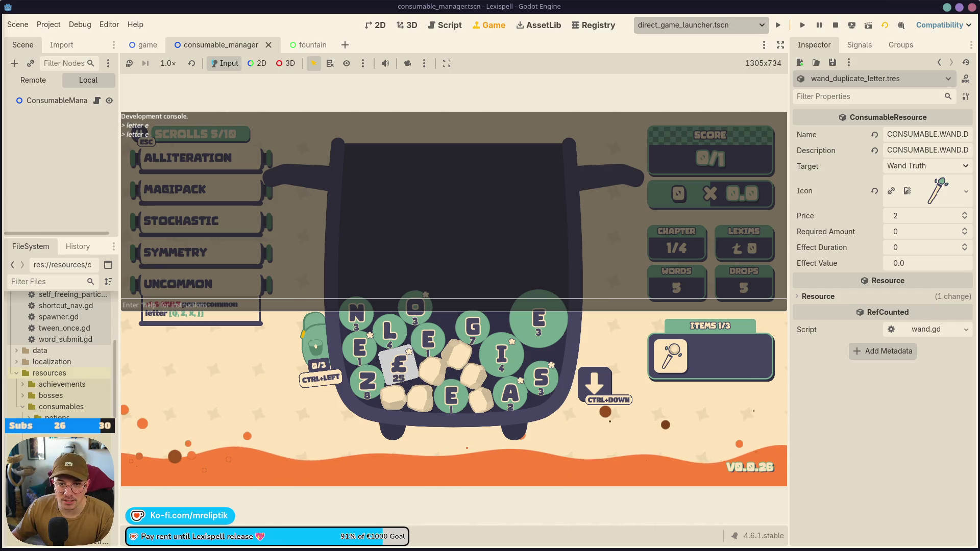
Run 'letter 8' in the console, triggering an invalid key '8' error at letter.gd:348.
{"action": "type", "text": "8"}
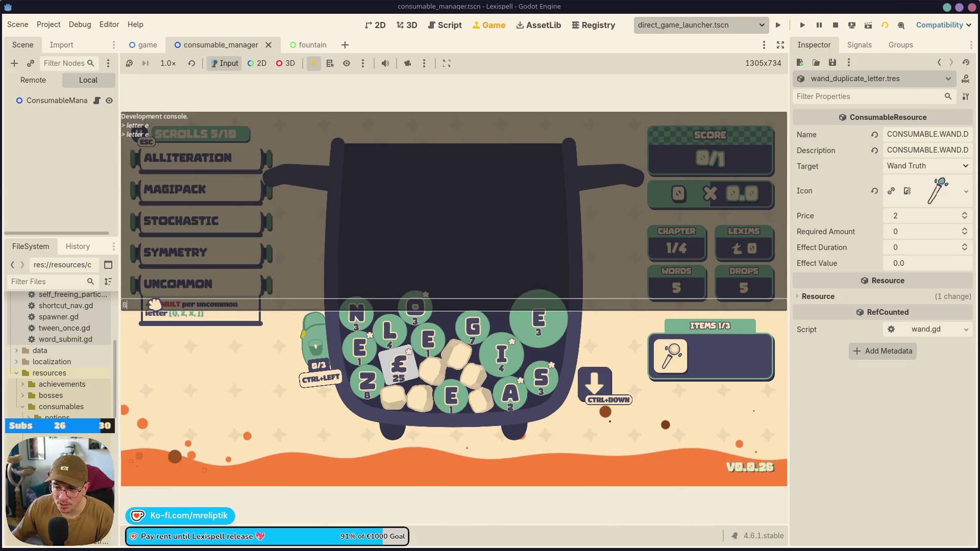
{"action": "key", "text": "Home"}
{"action": "type", "text": "letter"}
{"action": "key", "text": "Return"}
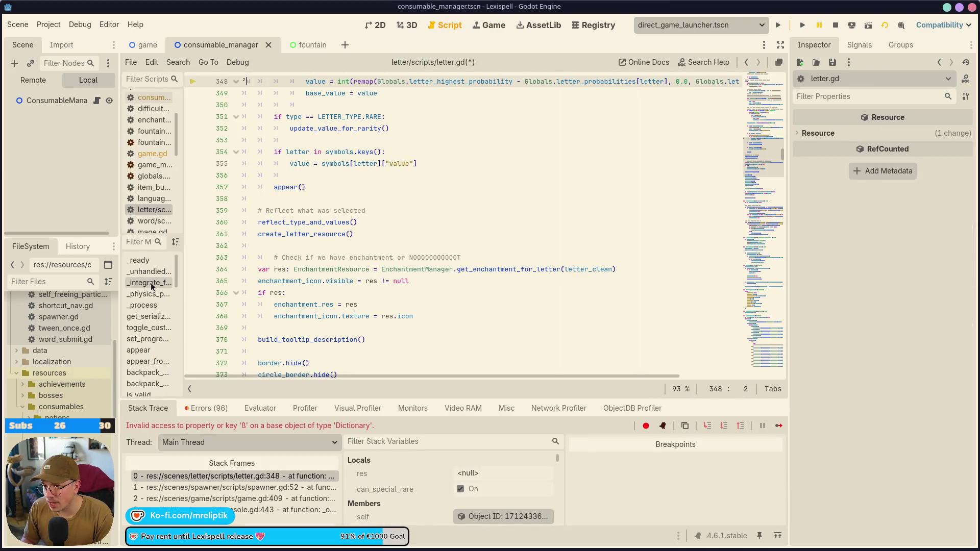
Undo the stray edit on line 348 of letter.gd, resume execution, and return to the game view.
{"action": "scroll", "coordinate": [368, 314], "scroll_direction": "up", "scroll_amount": 5}
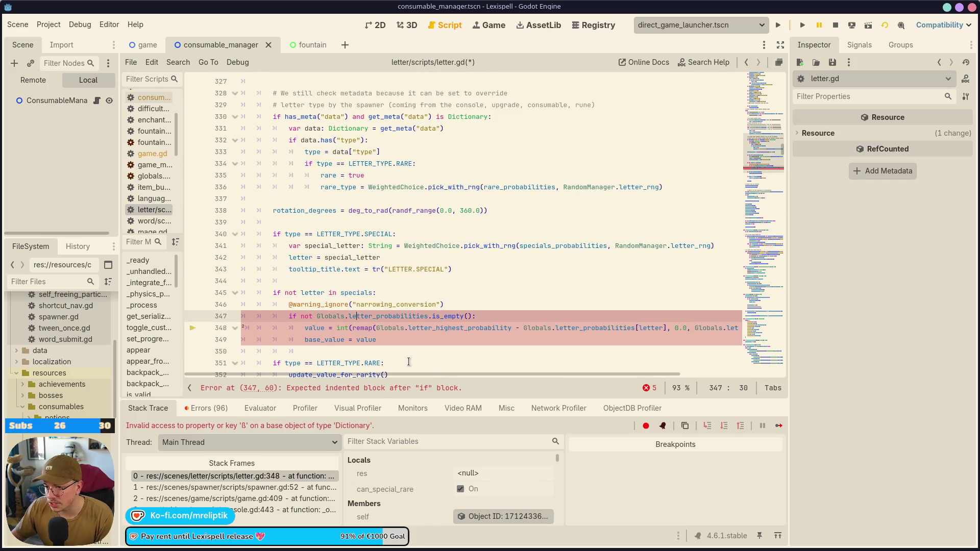
{"action": "key", "text": "ctrl+z"}
{"action": "left_click", "coordinate": [777, 427]}
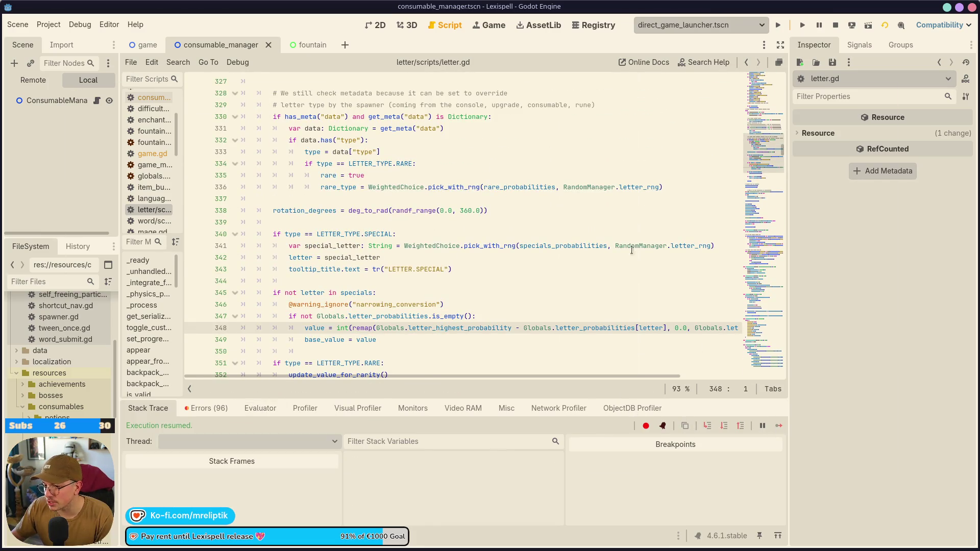
{"action": "left_click", "coordinate": [487, 27]}
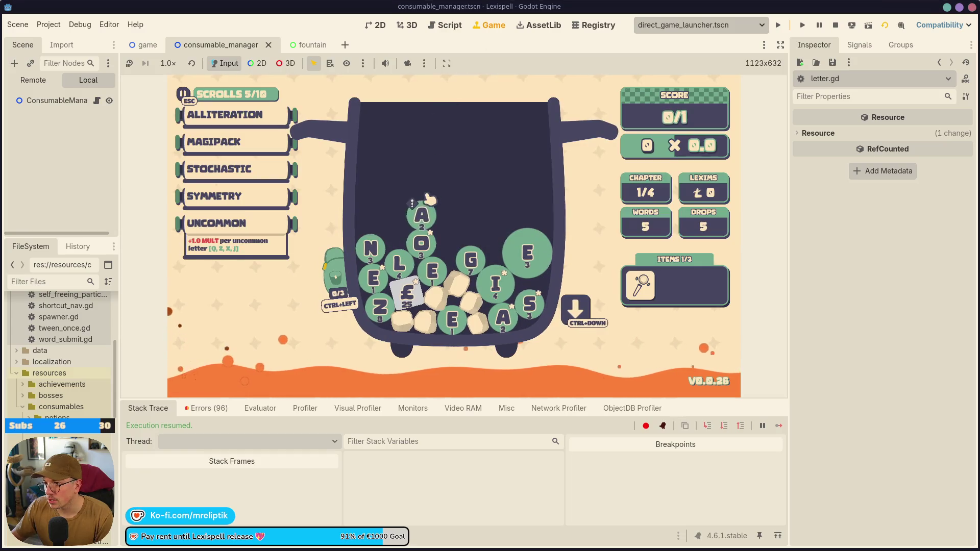
Switch the bottom panel to the Output log and stop the running game with F8.
{"action": "mouse_move", "coordinate": [400, 217]}
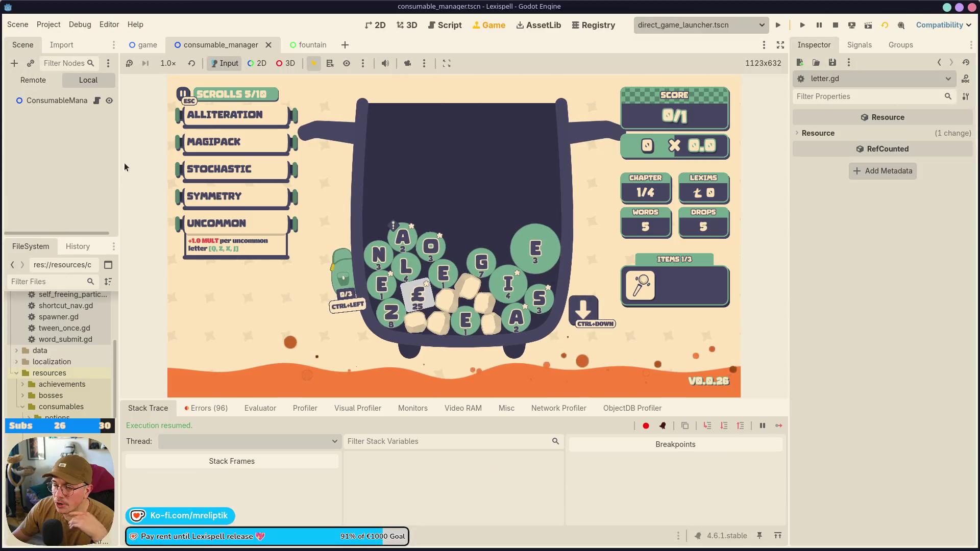
{"action": "key", "text": "alt+o"}
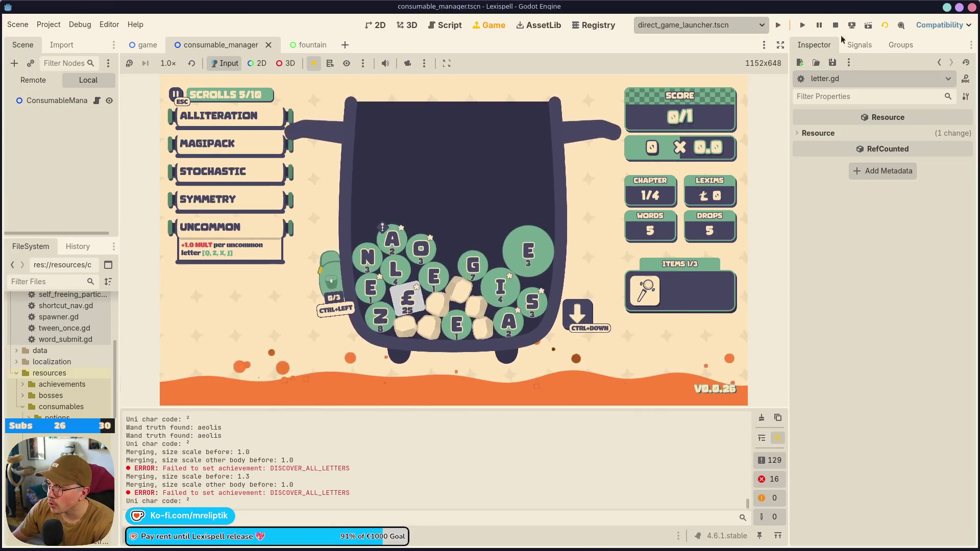
{"action": "key", "text": "F8"}
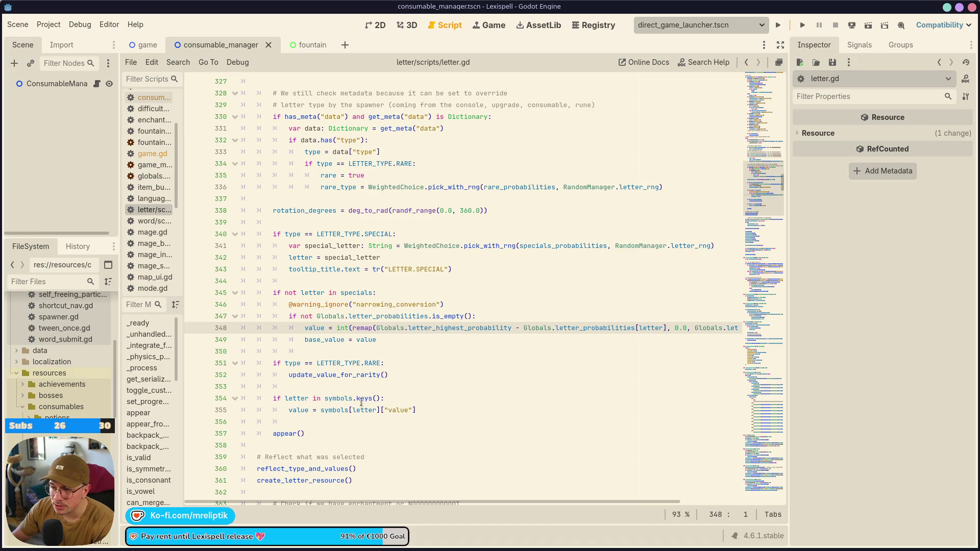